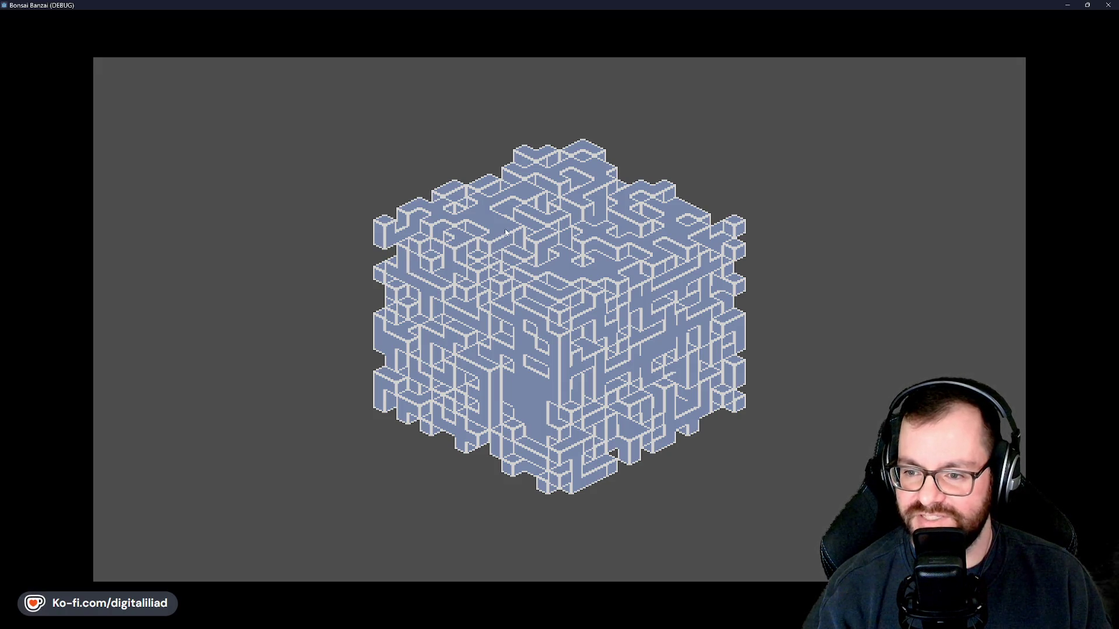
Close the Bonsai Banzai (DEBUG) window to return to tree_tile_volume.gd
click(1107, 4)
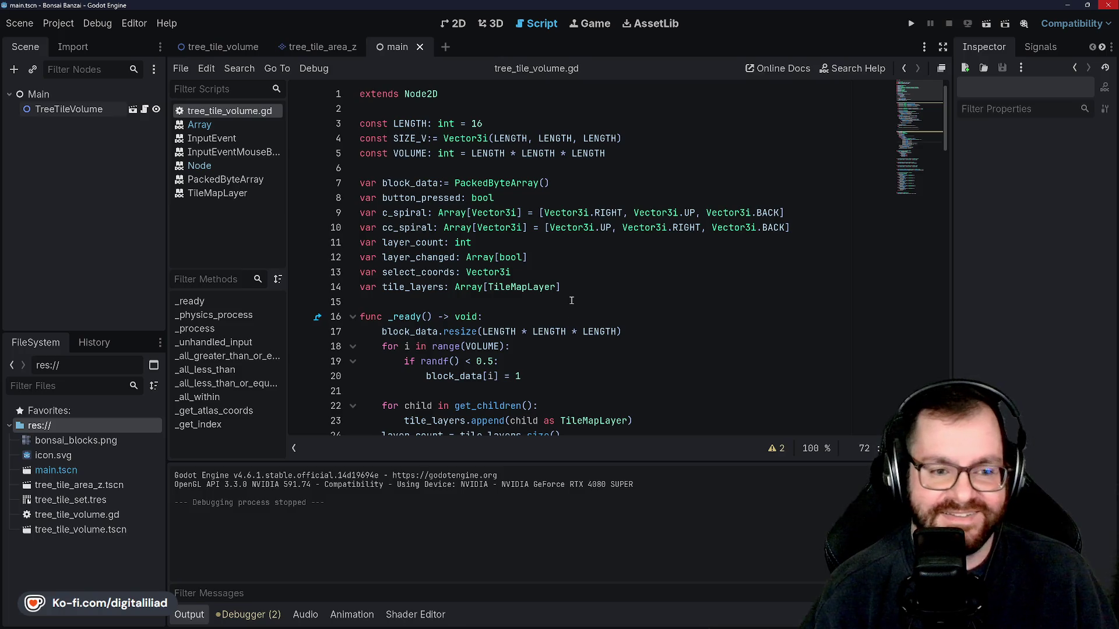
Save the script and review the block_data, button_pressed, layer_changed, select_coords and tile_layers variables
click(578, 318)
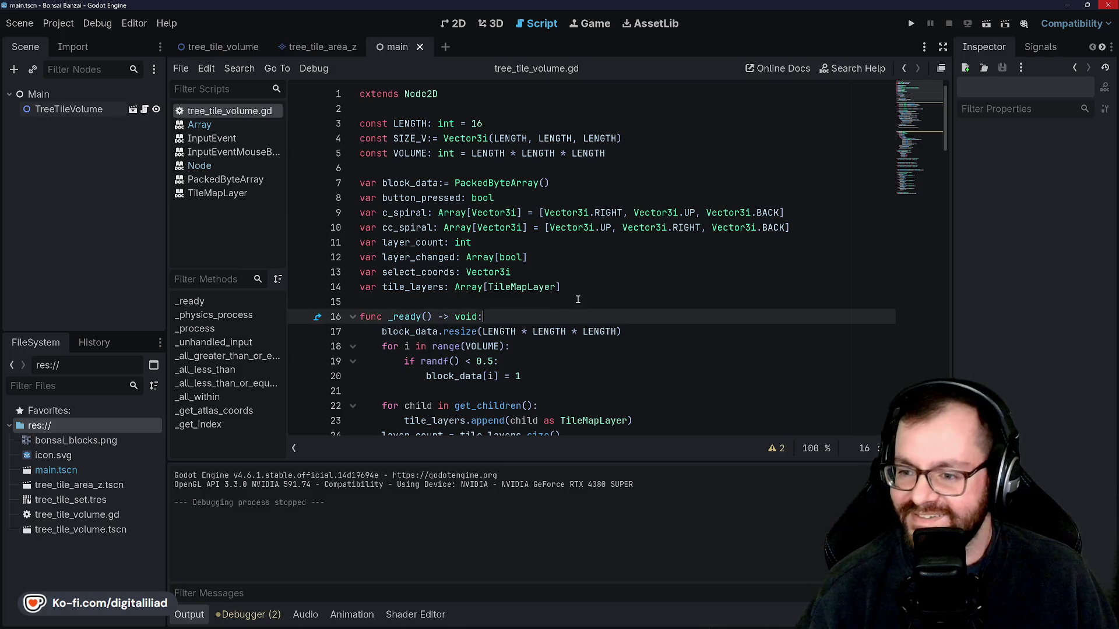
key(ctrl+s)
click(584, 276)
click(578, 262)
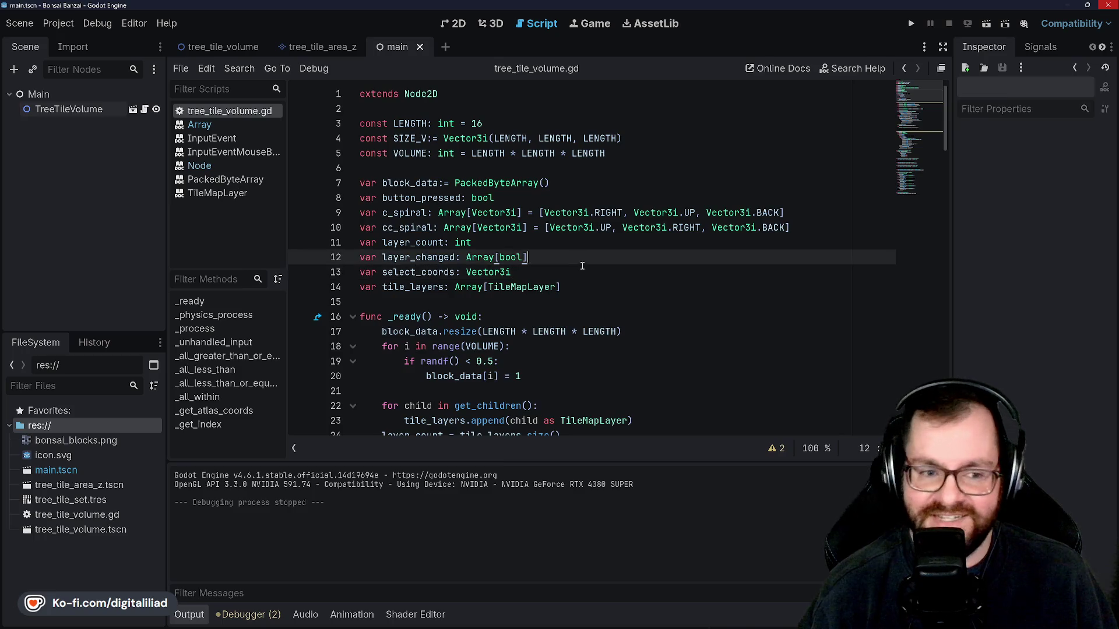
click(585, 287)
click(588, 310)
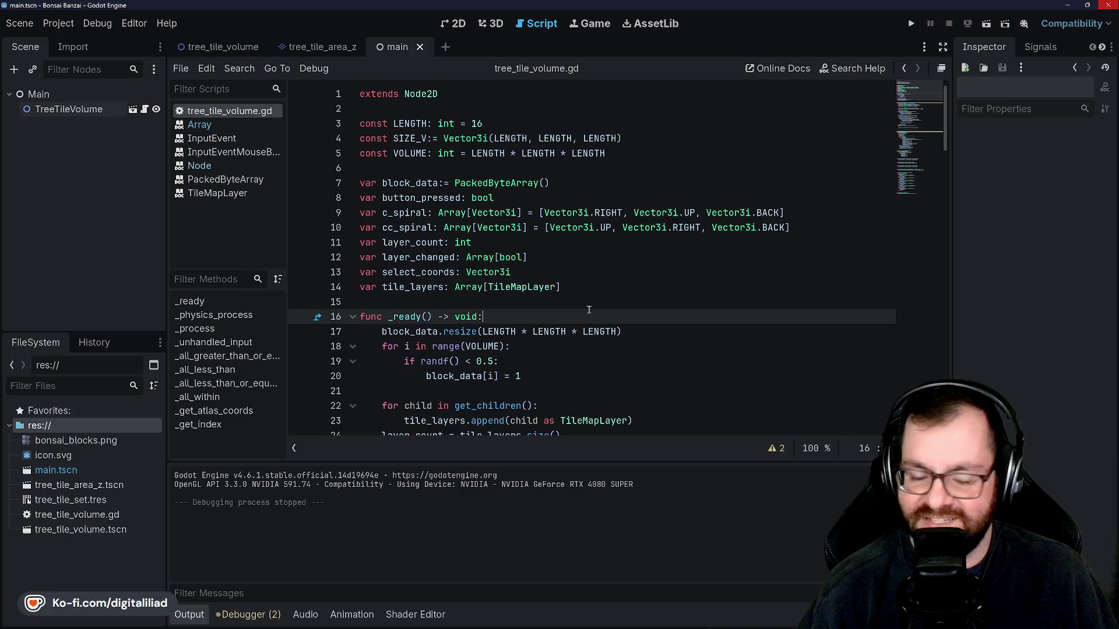
click(555, 182)
click(600, 198)
click(583, 257)
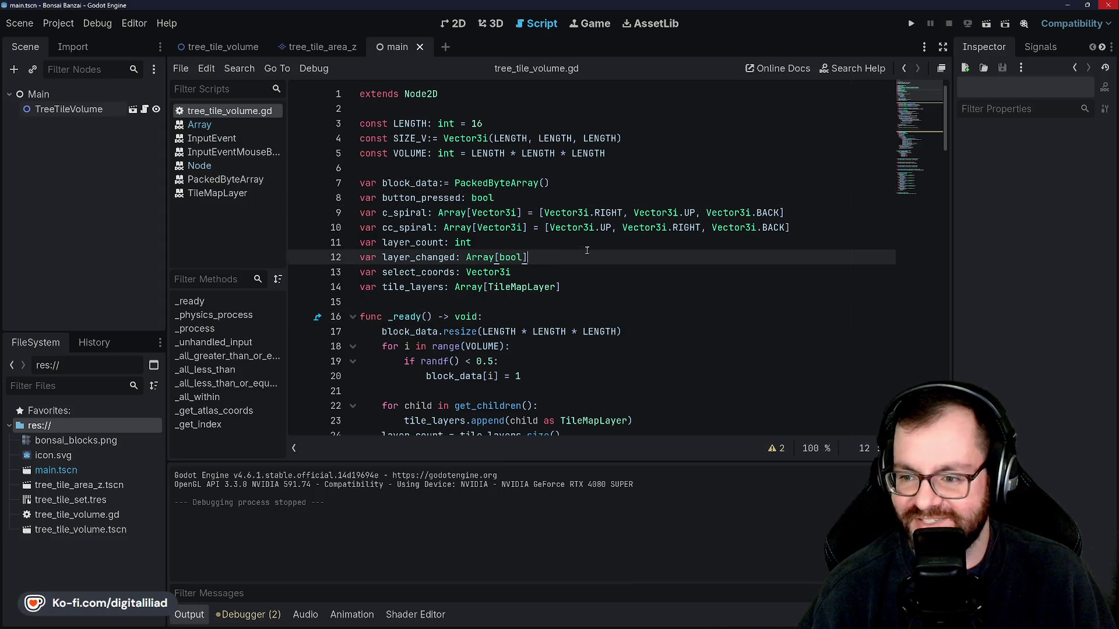
click(588, 272)
click(577, 289)
click(576, 296)
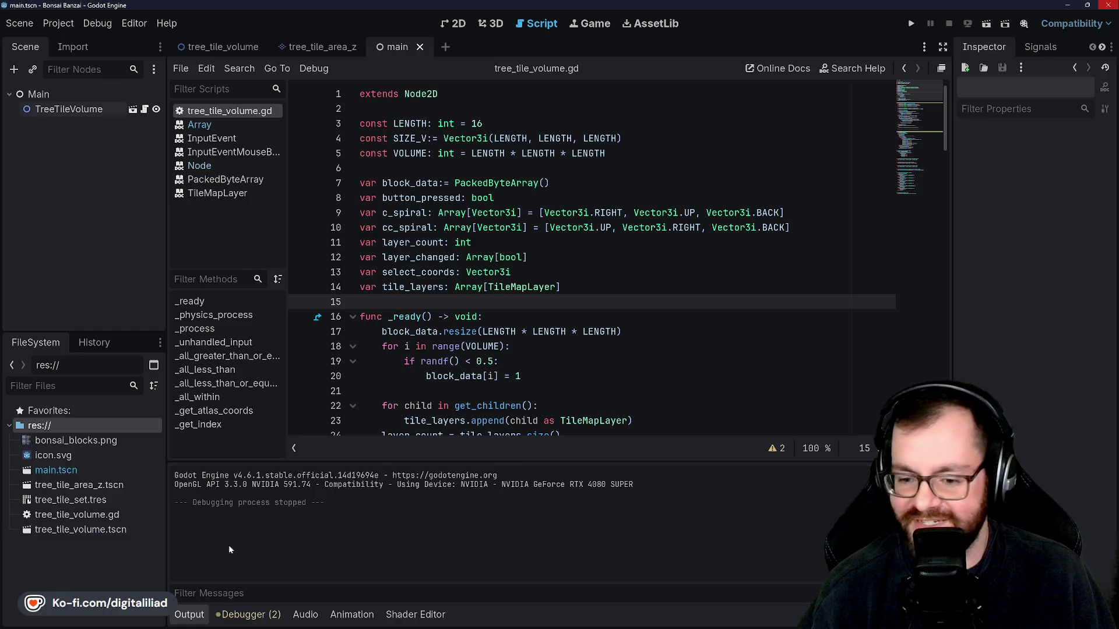
Collapse the Output panel and scroll down through _physics_process
click(190, 615)
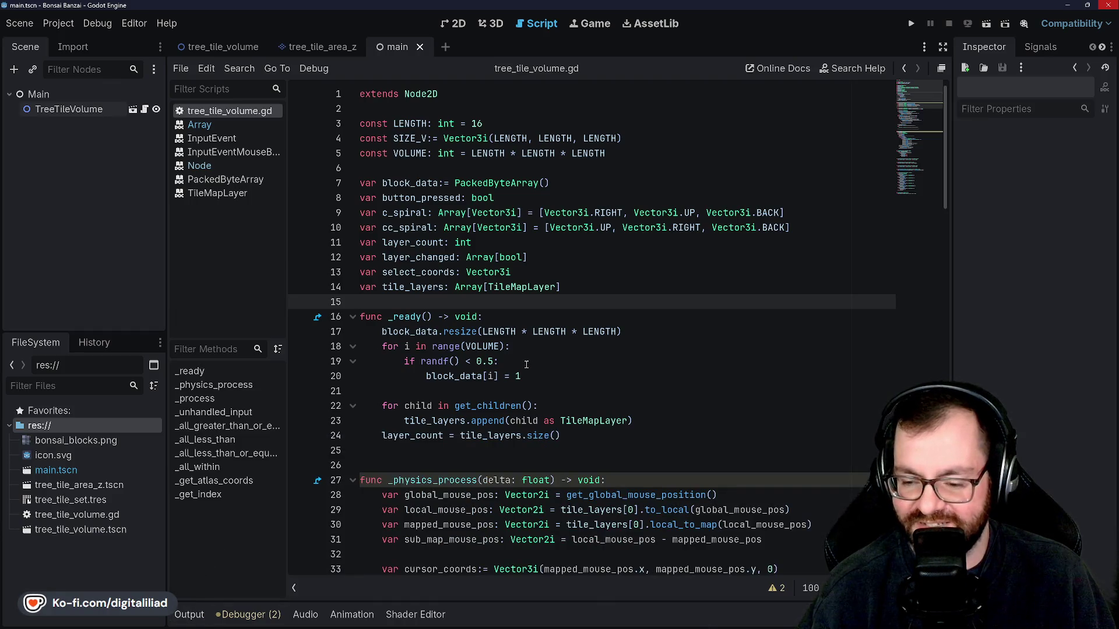
click(408, 465)
scroll(480, 392, down, 4)
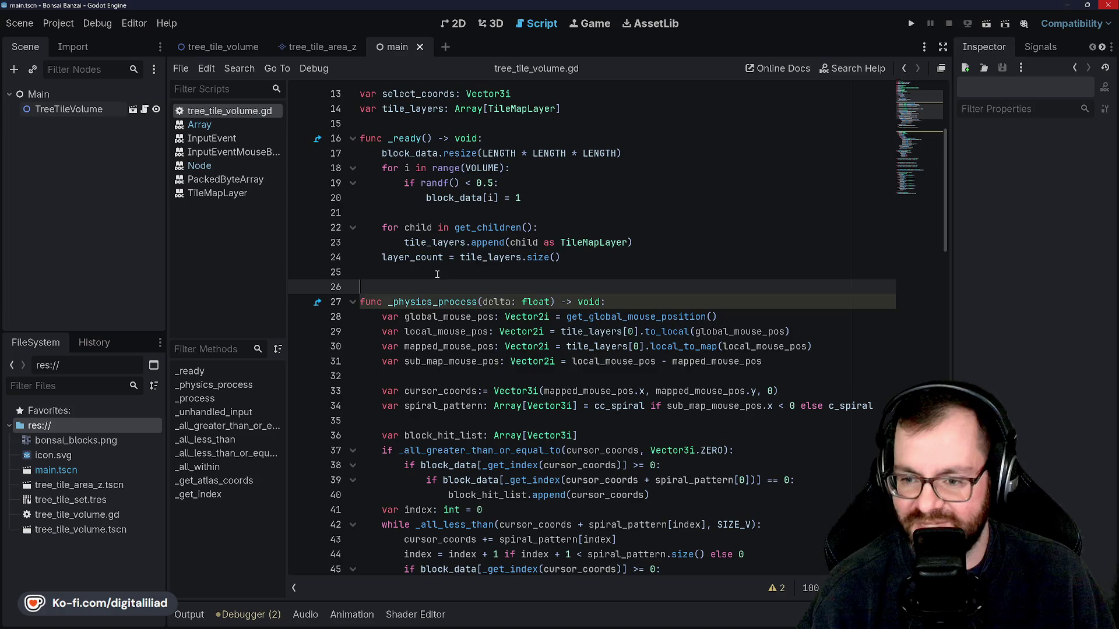
click(441, 379)
scroll(443, 373, down, 2)
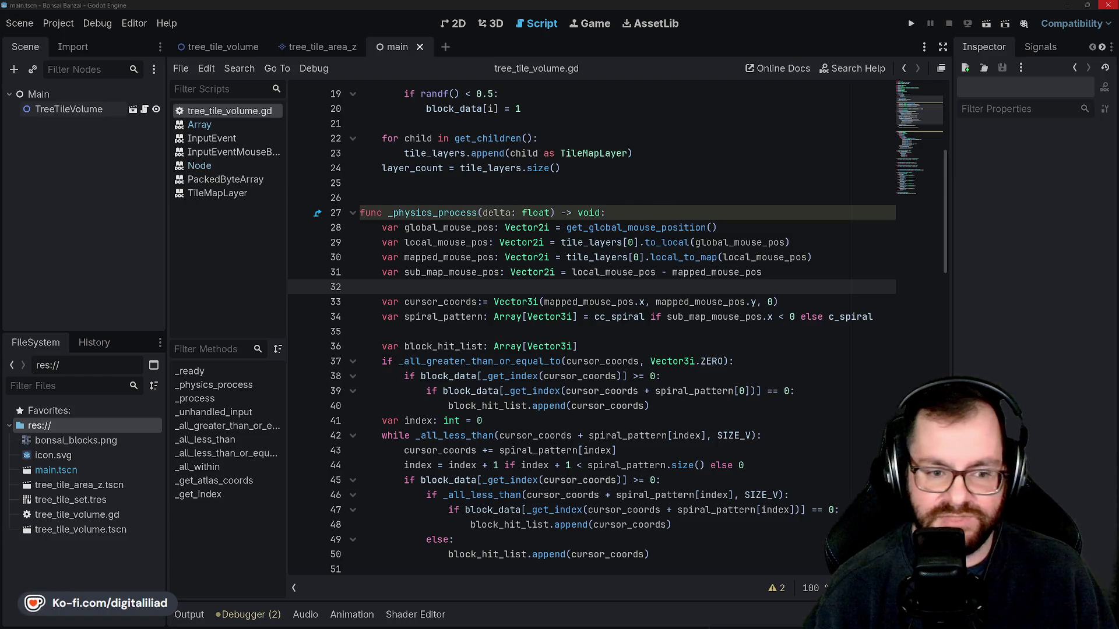
scroll(468, 244, down, 1)
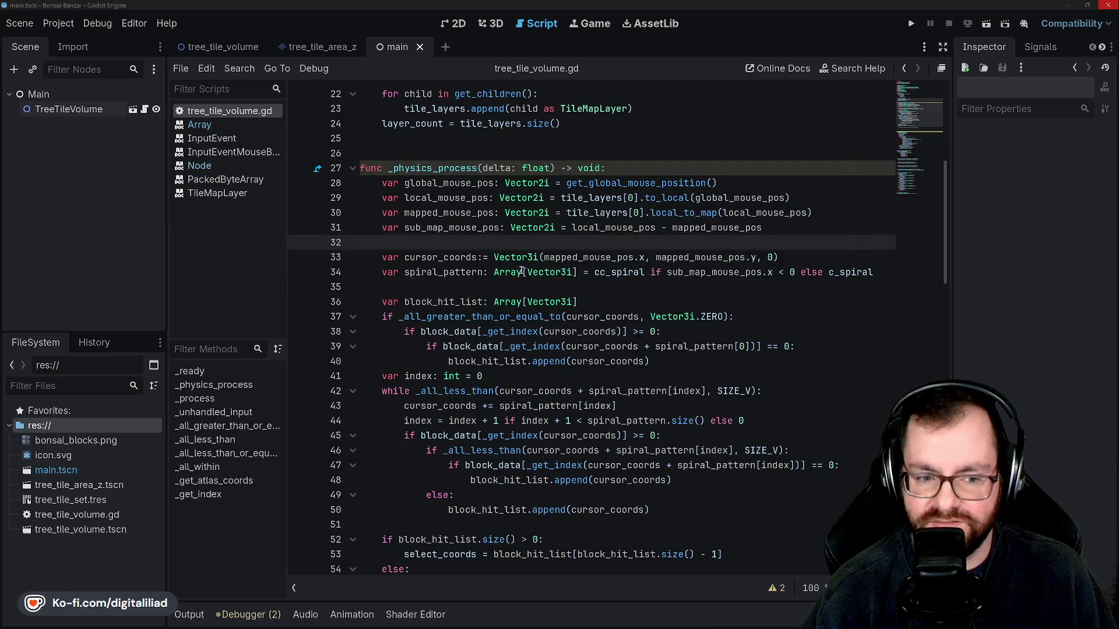
scroll(483, 294, up, 3)
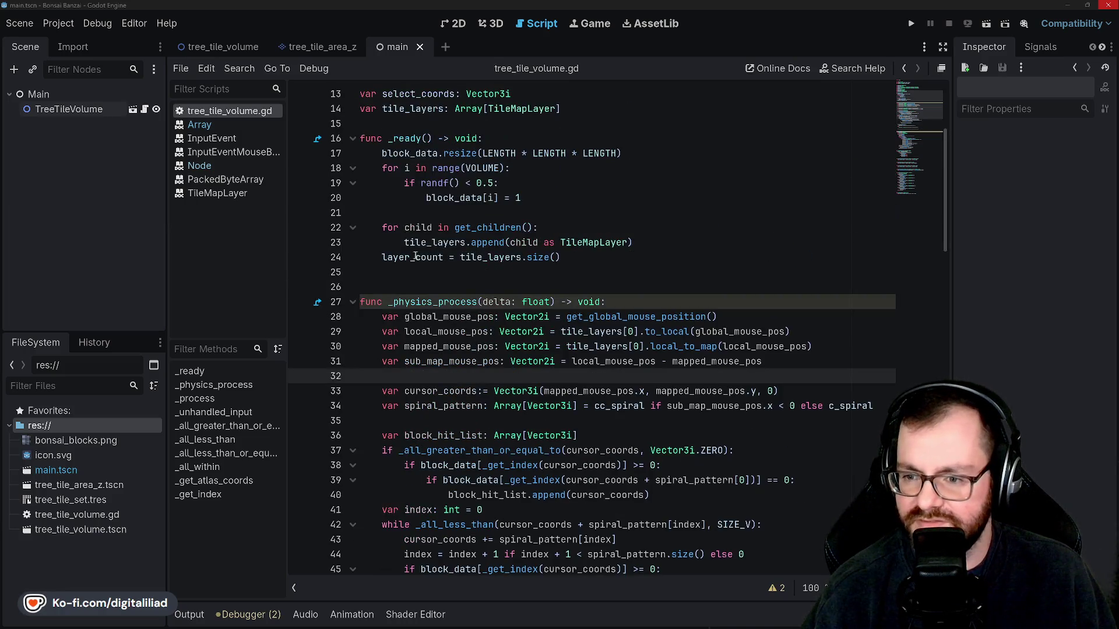
Review the constants and _ready, then select _physics_process and scroll down to line 57
click(410, 268)
scroll(436, 268, up, 4)
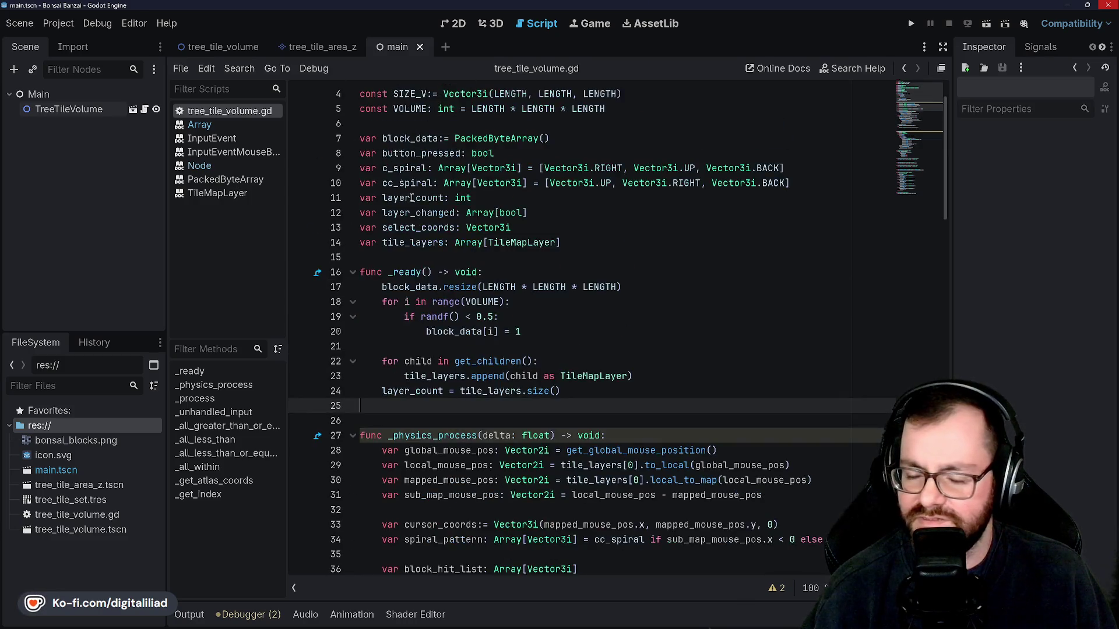
click(424, 175)
click(500, 301)
scroll(500, 299, down, 5)
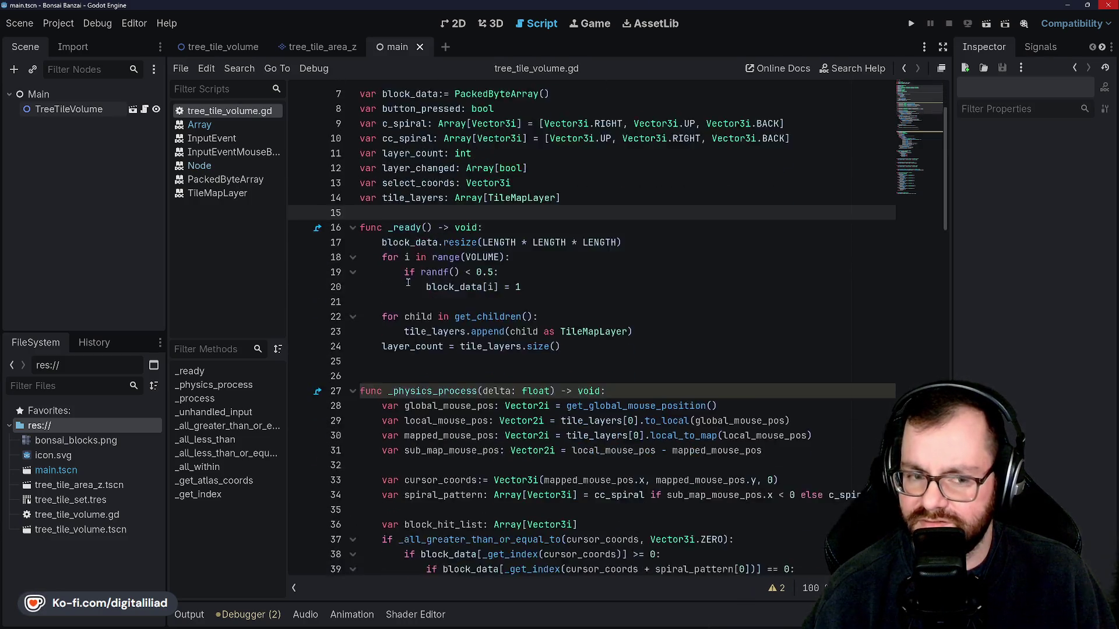
click(422, 227)
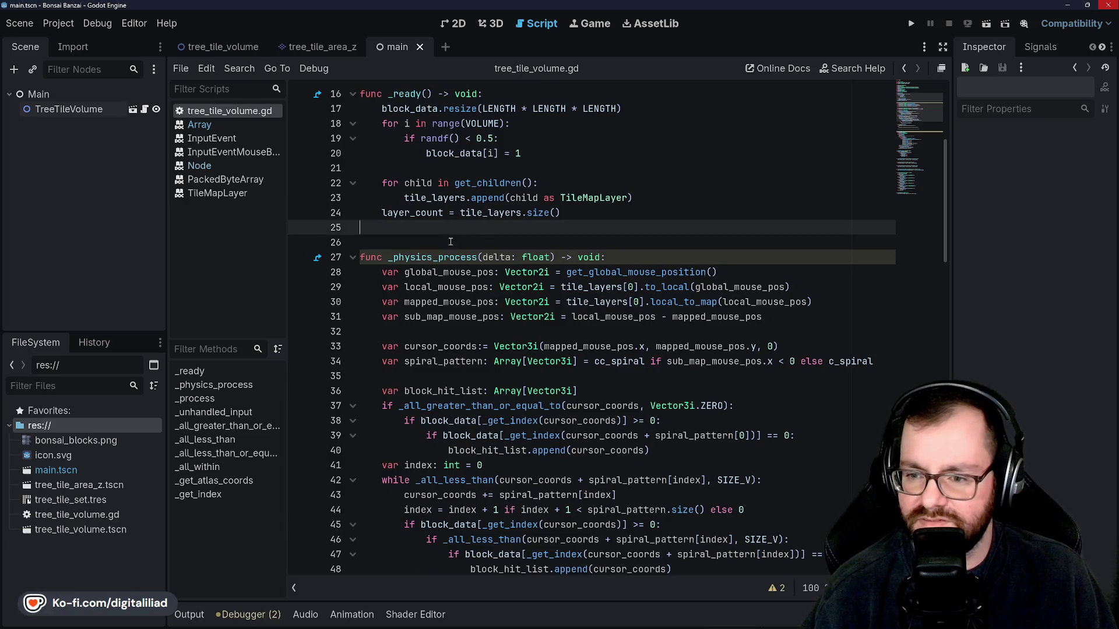
key(Down)
scroll(422, 168, down, 2)
double_click(422, 169)
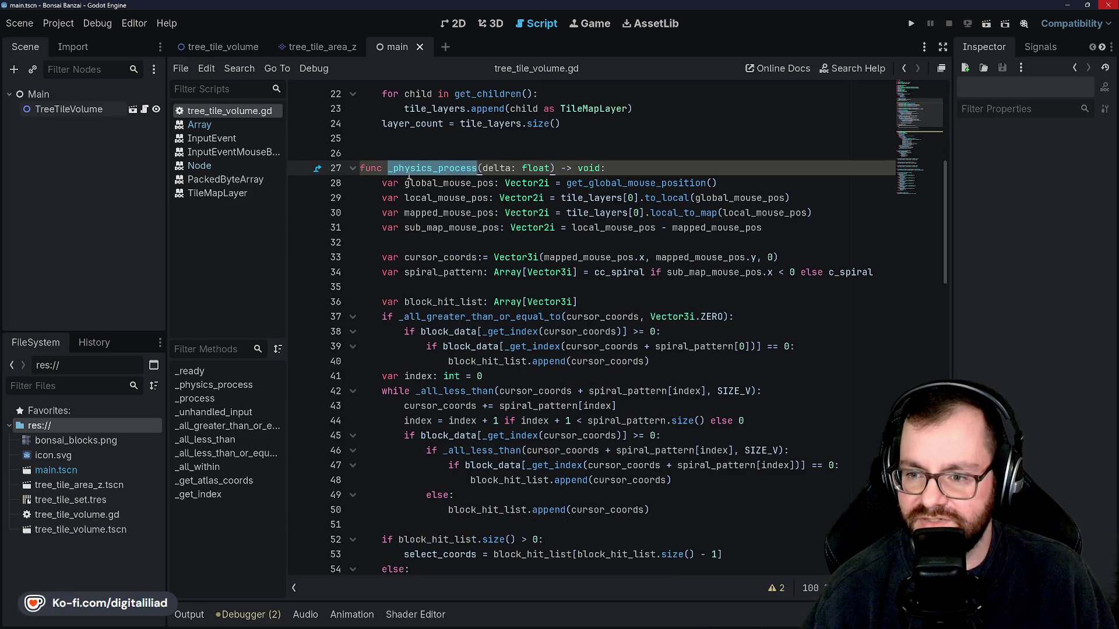
scroll(414, 209, down, 4)
scroll(440, 405, down, 2)
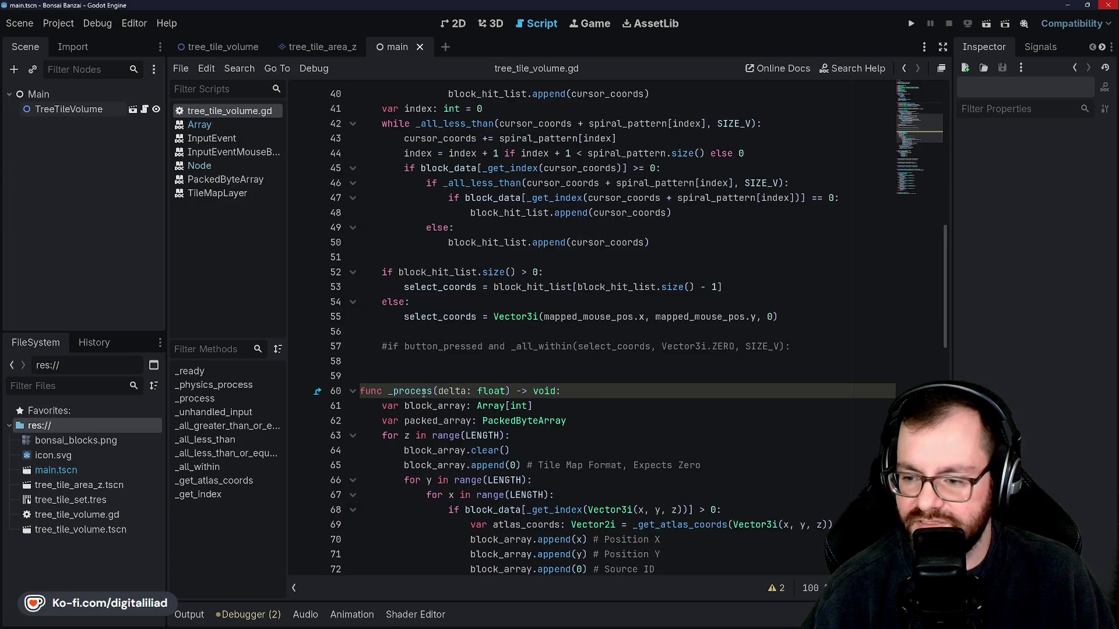
Uncomment the button_pressed check on line 57 and highlight where select_coords and block_hit_list are used
click(401, 344)
key(Home)
key(Delete)
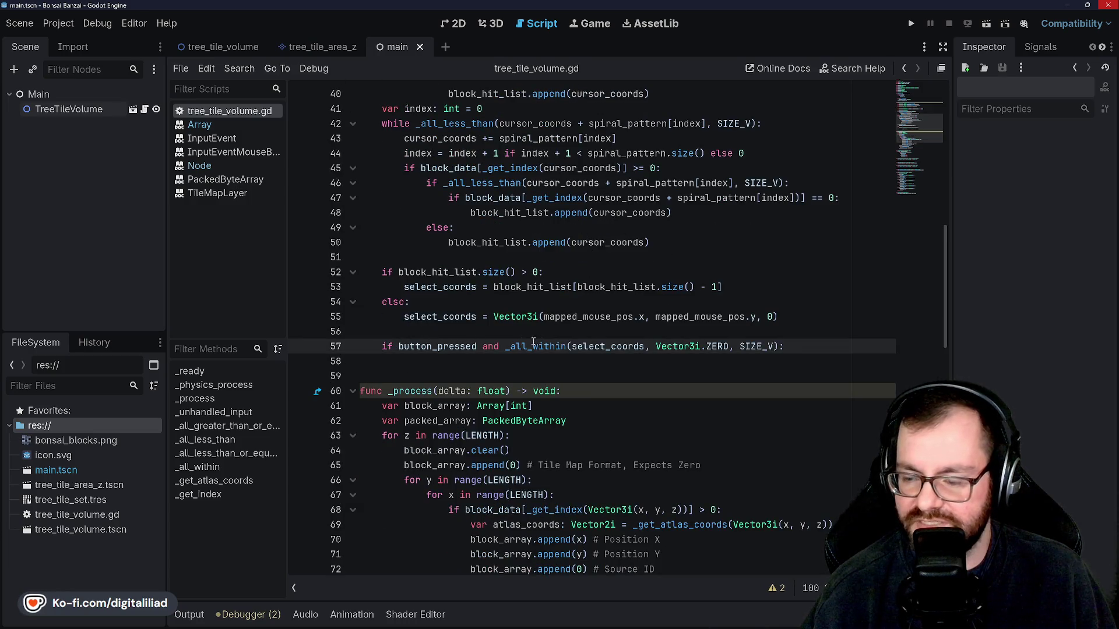
double_click(605, 339)
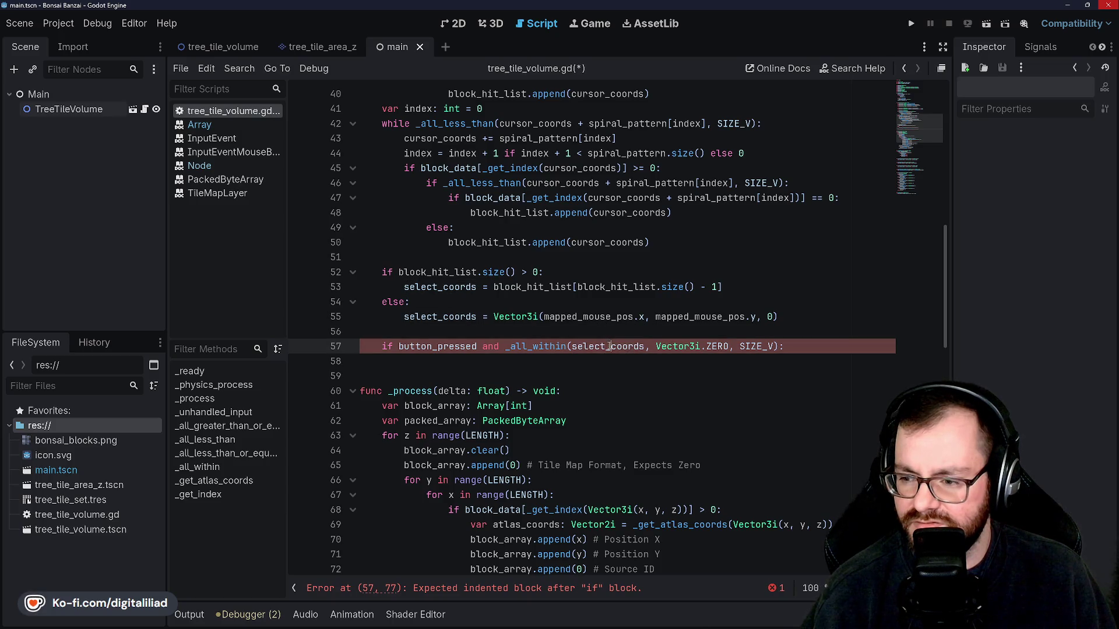
click(602, 327)
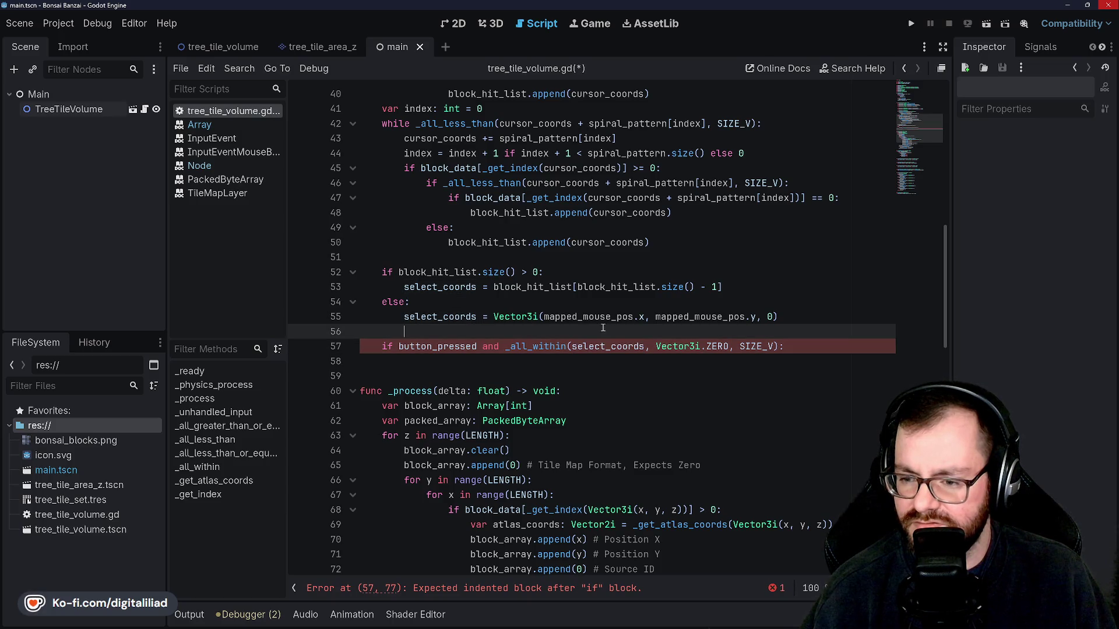
double_click(478, 272)
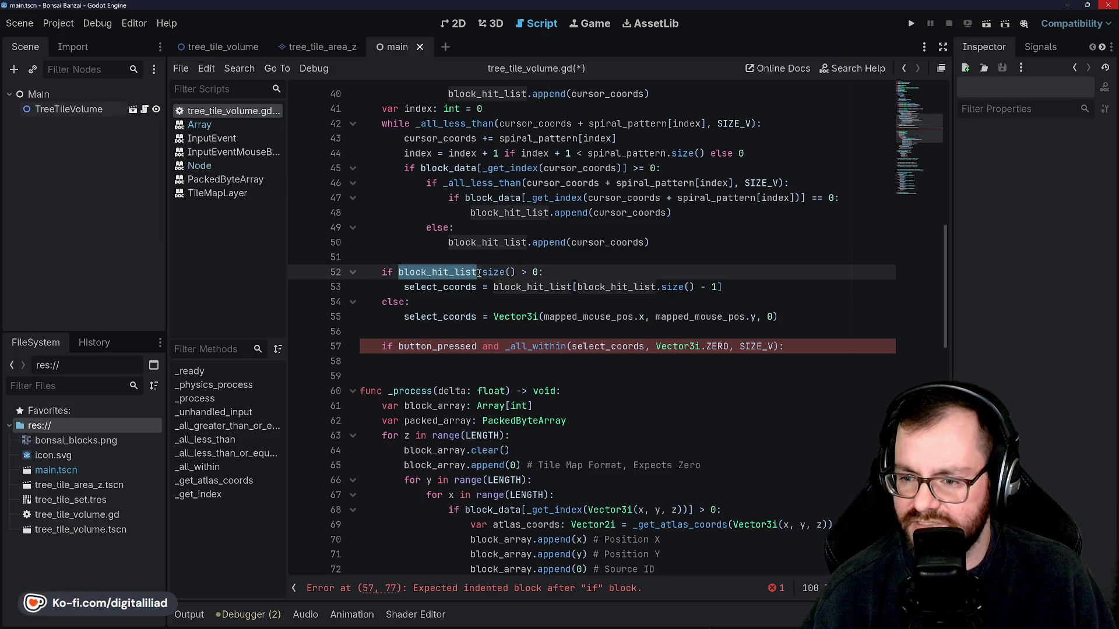
click(527, 287)
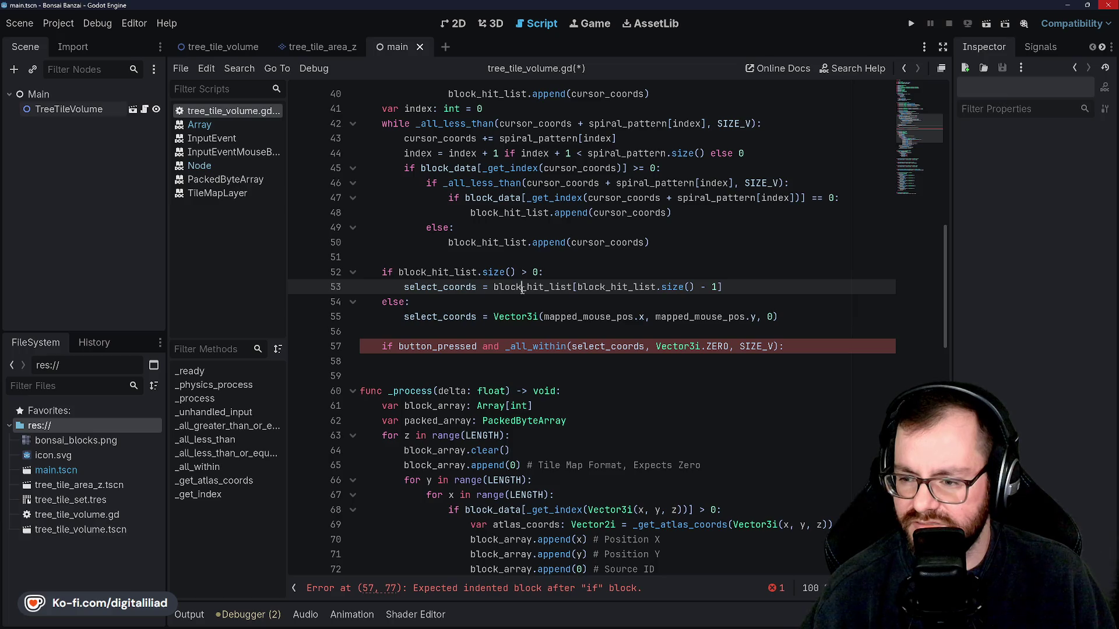
Add 'block_data[_get_index(select_coords)] = 0' under the button_pressed check and save
click(520, 317)
click(518, 362)
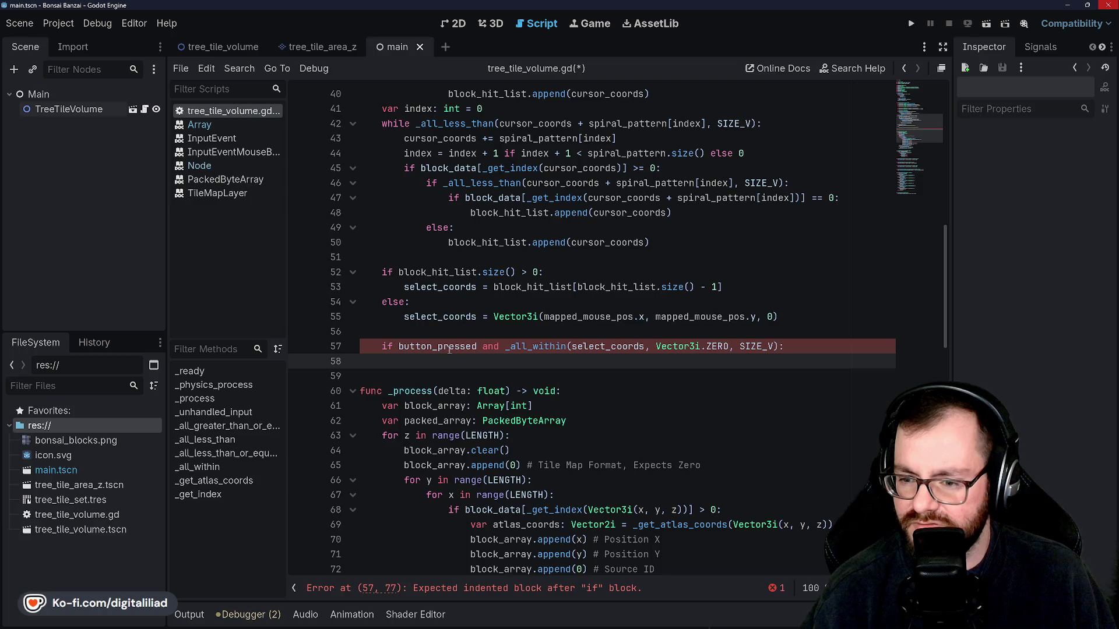
text([blo)
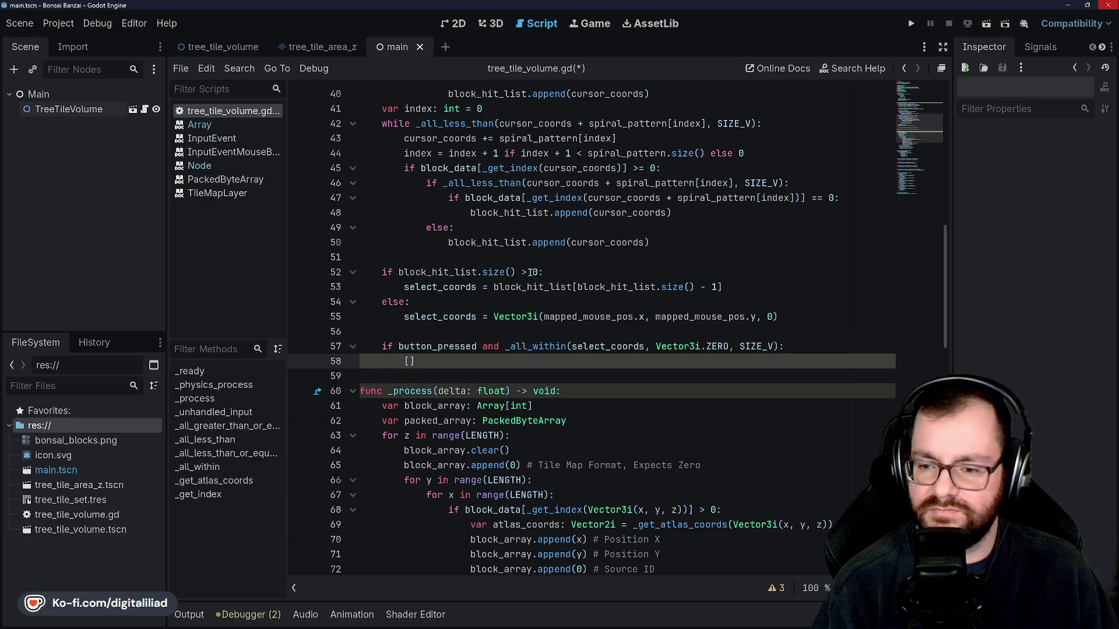
key(BackSpace)
key(BackSpace)
key(BackSpace)
text(b)
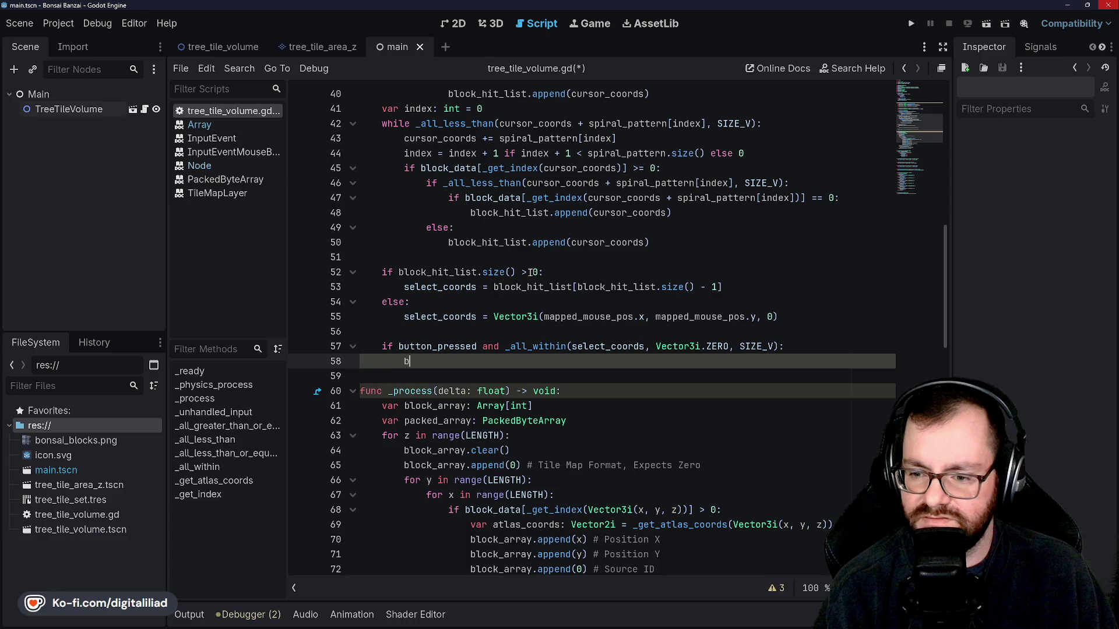
text(lock_data)
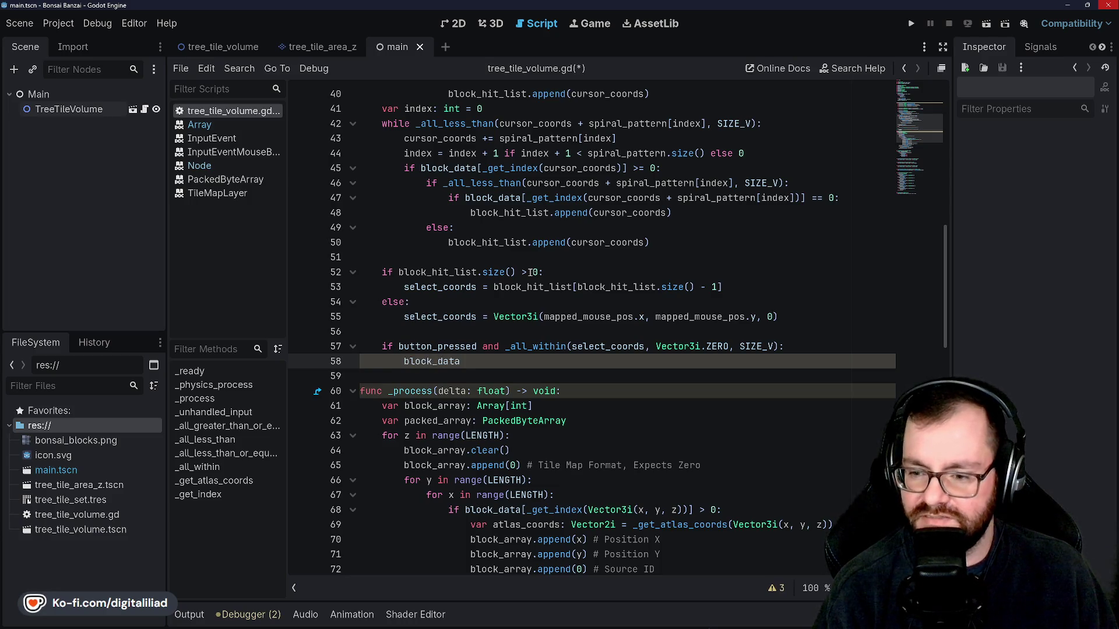
text([)
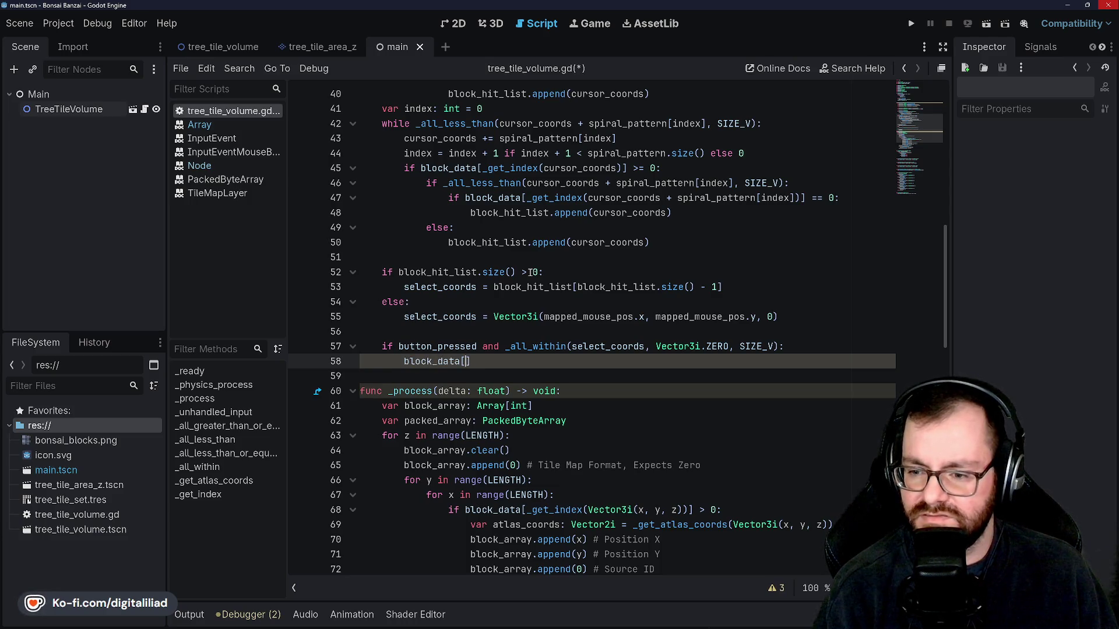
text(_get_in)
text(dex(select)
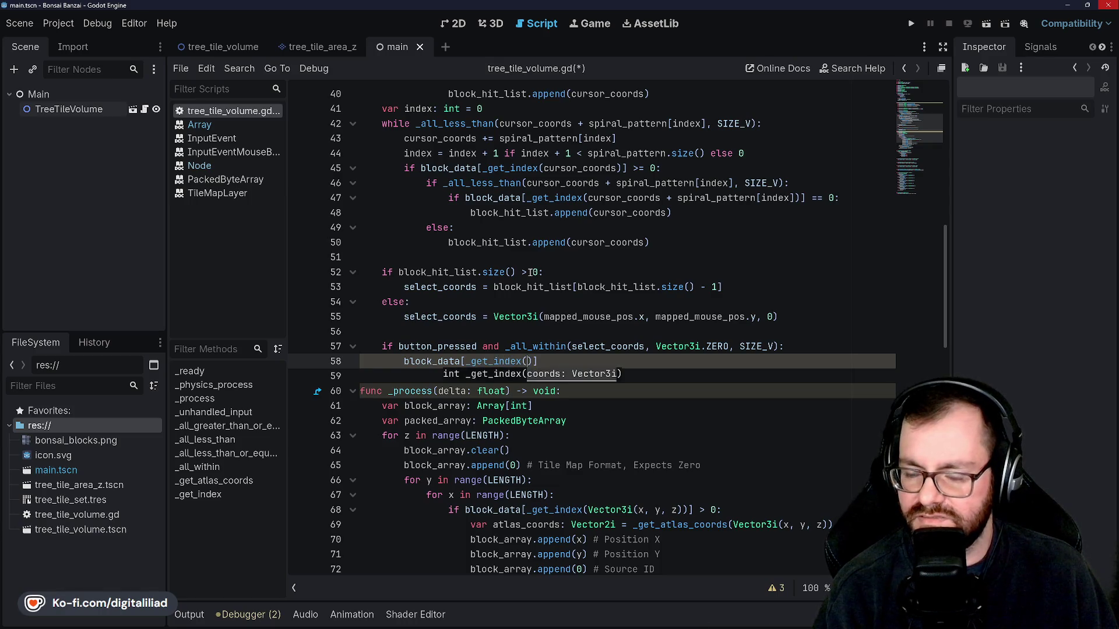
text(_coord)
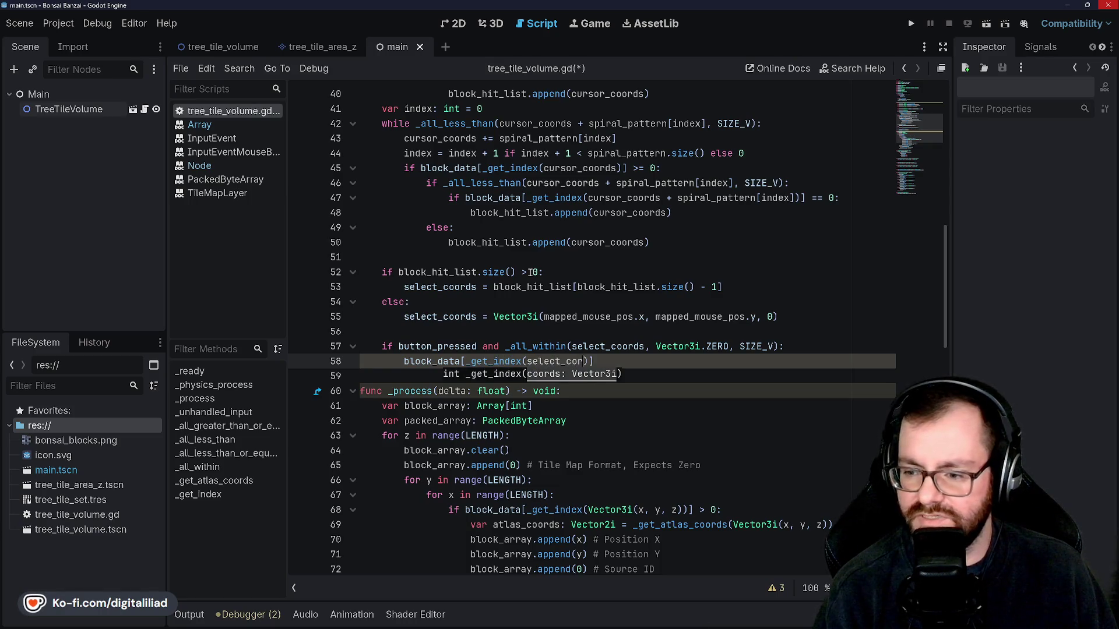
text(s)])
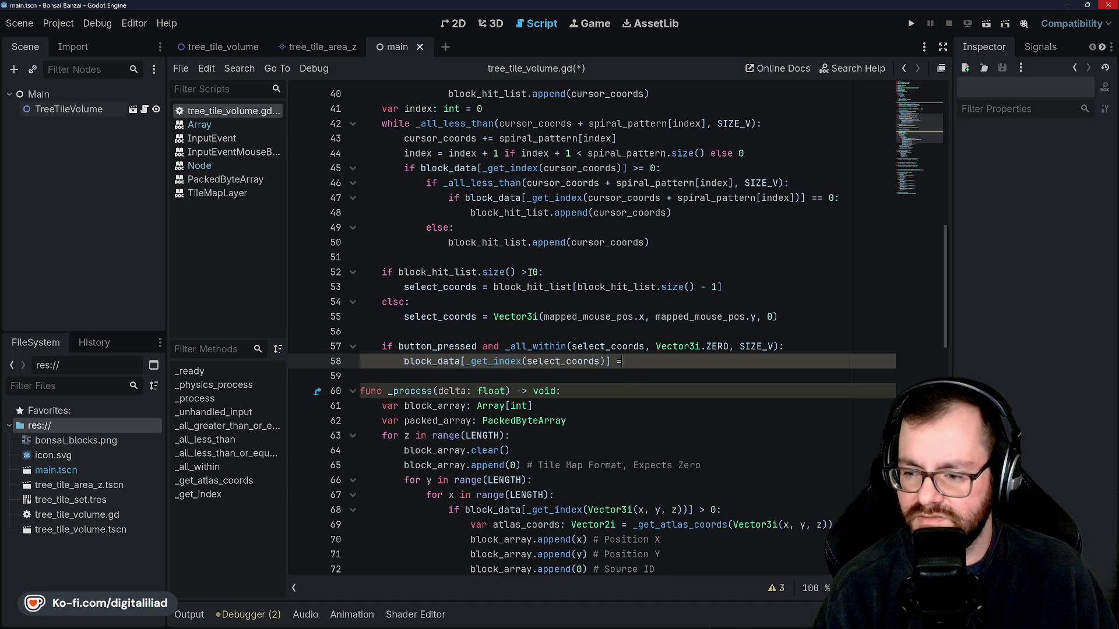
text( = 0)
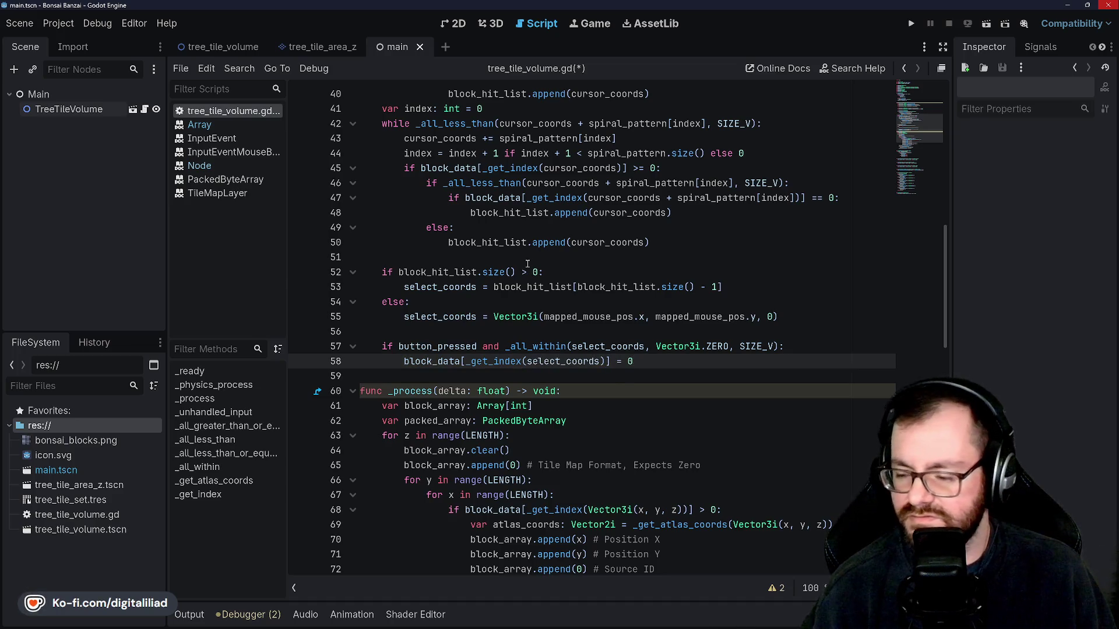
click(524, 273)
key(ctrl+s)
Insert a blank line before _process and run the project to test block removal
click(524, 376)
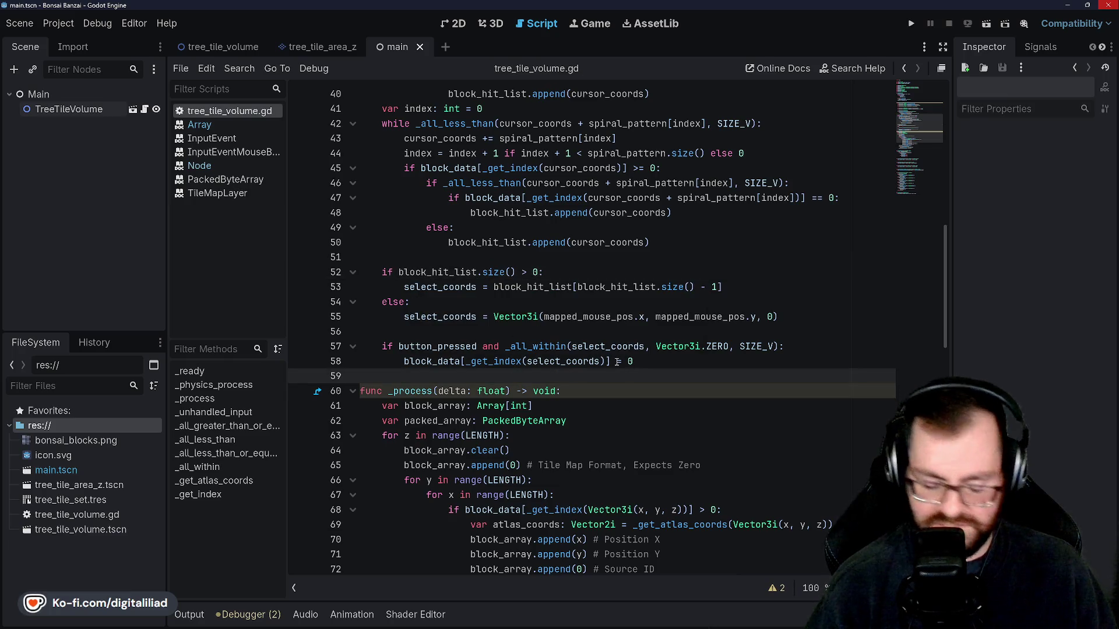
key(Return)
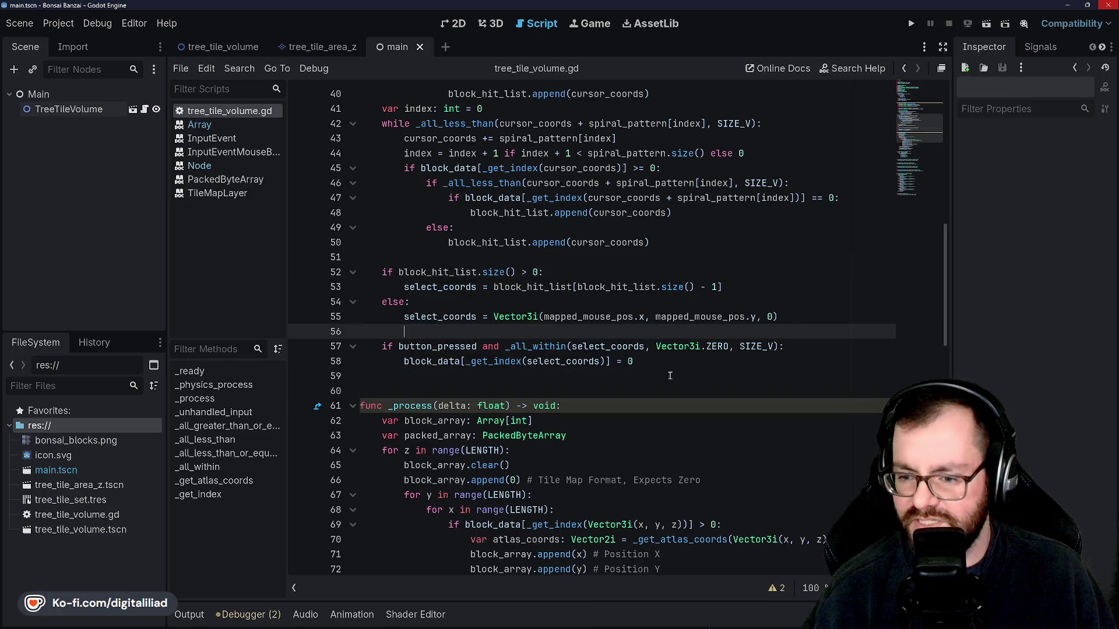
click(680, 355)
click(426, 330)
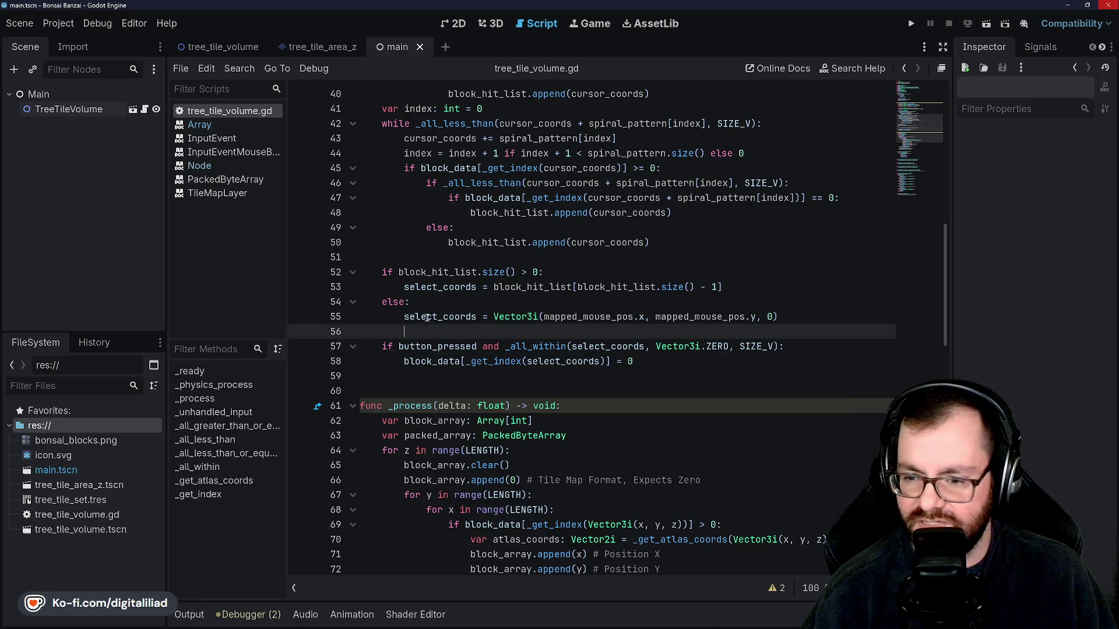
click(425, 302)
click(429, 262)
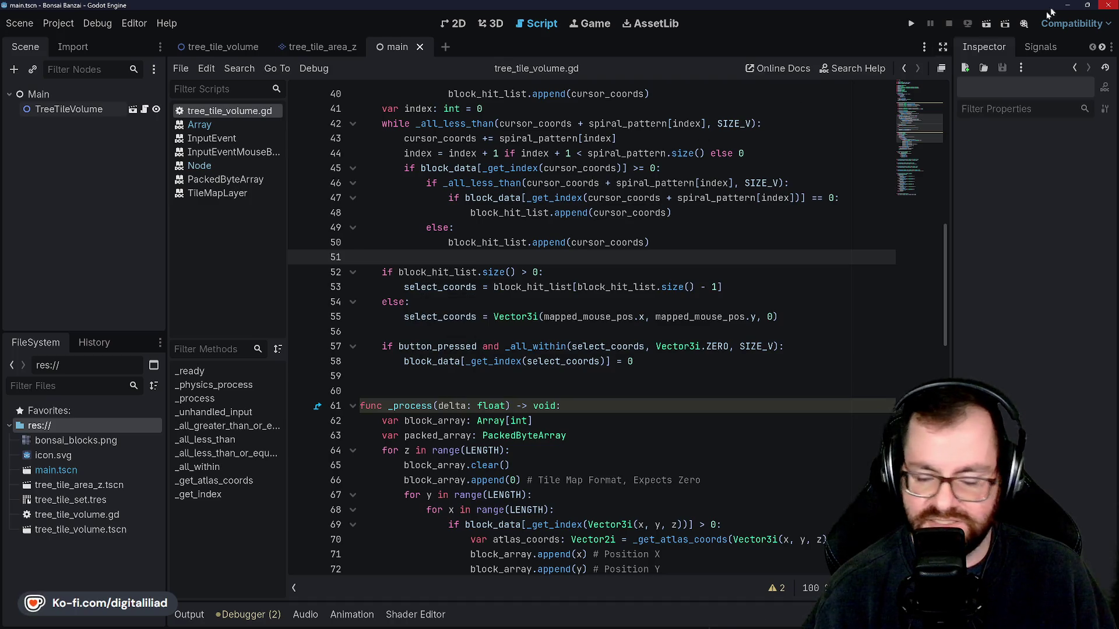
click(911, 23)
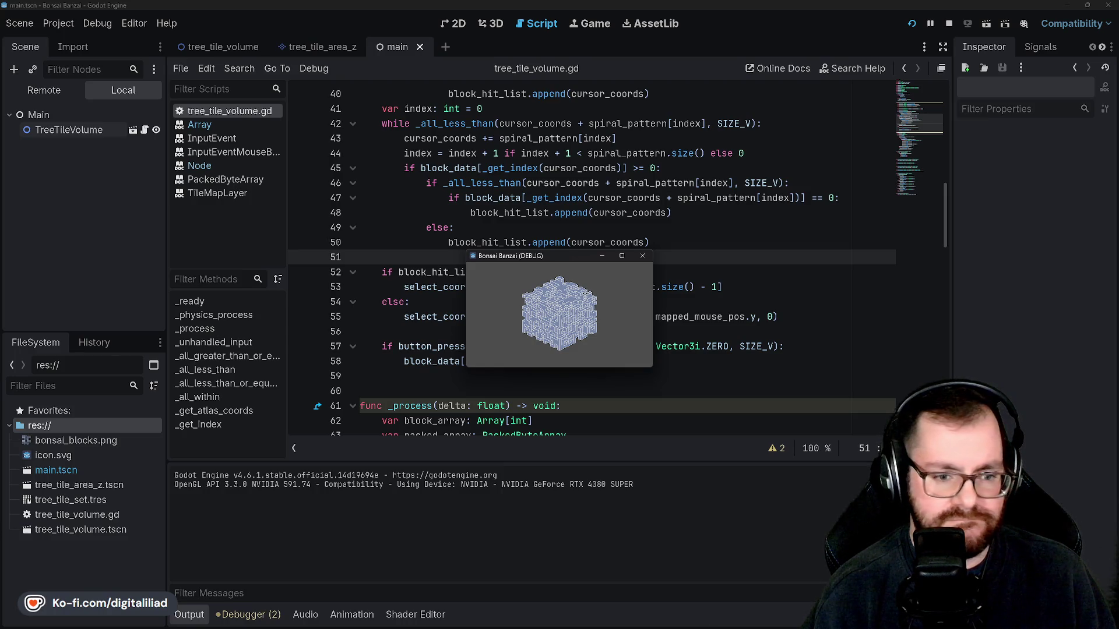
Maximize the game window and click away voxels at the cube's upper-left corner
click(622, 256)
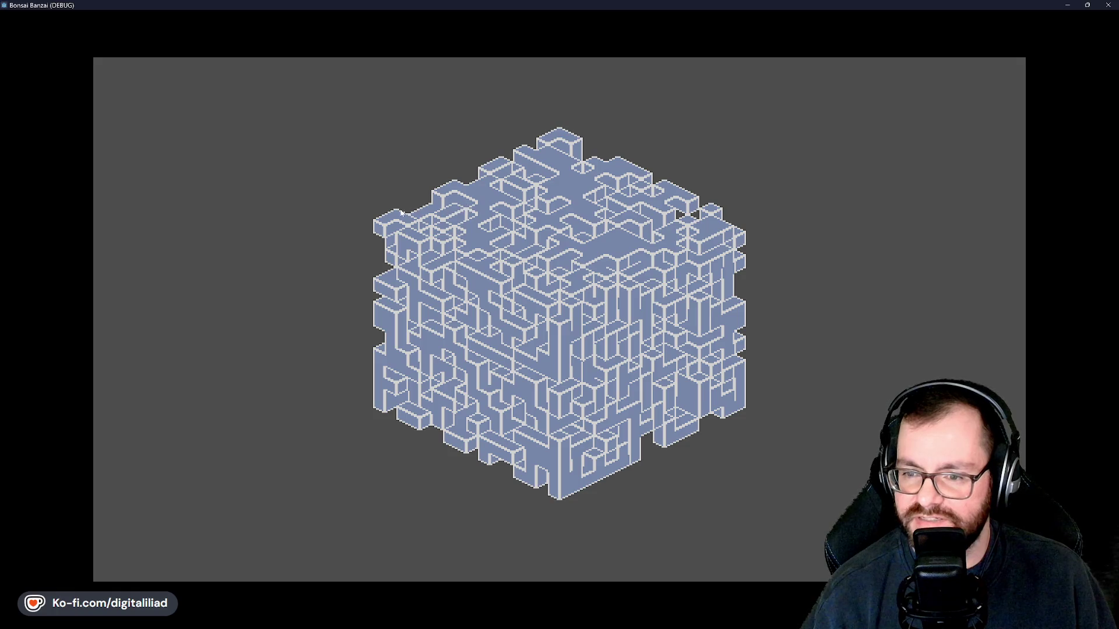
click(386, 228)
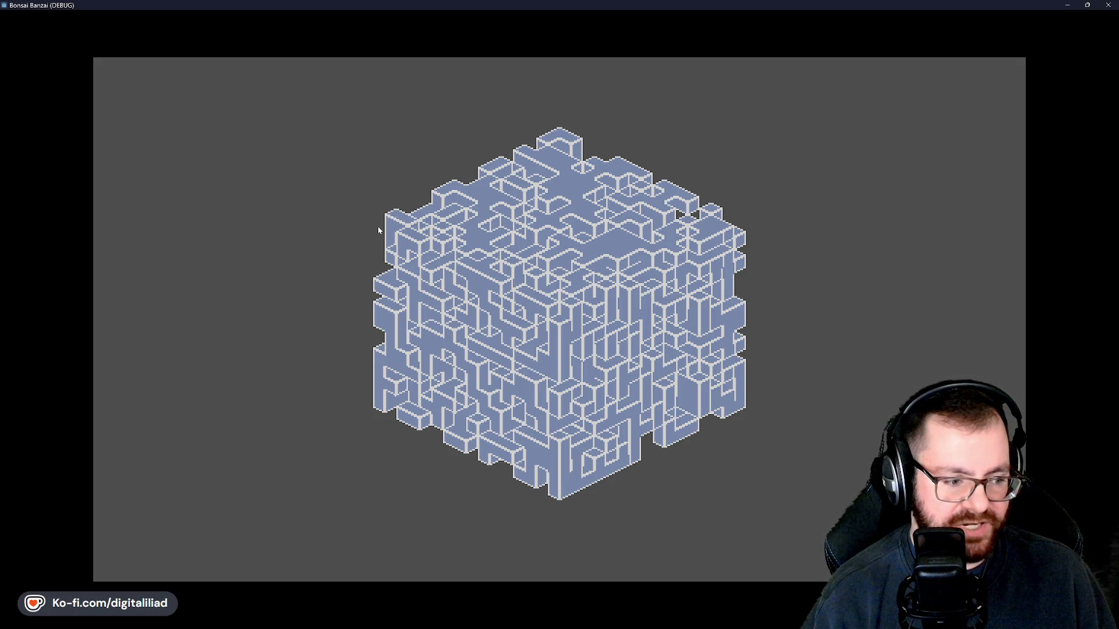
click(401, 222)
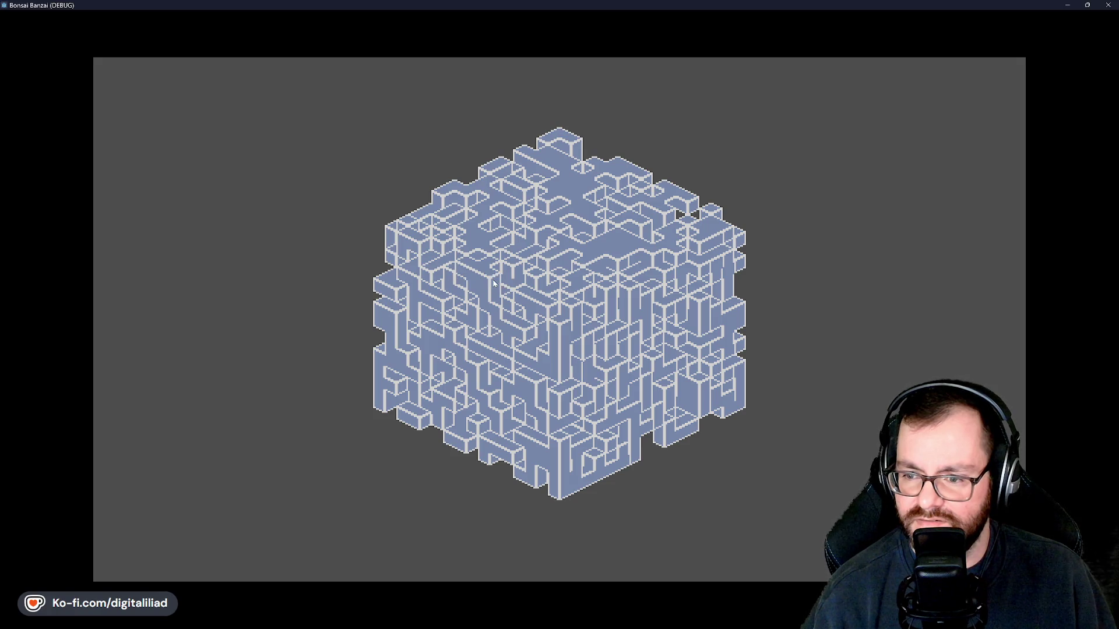
Remove the topmost voxels and the bottom-most voxel of the cube
click(570, 143)
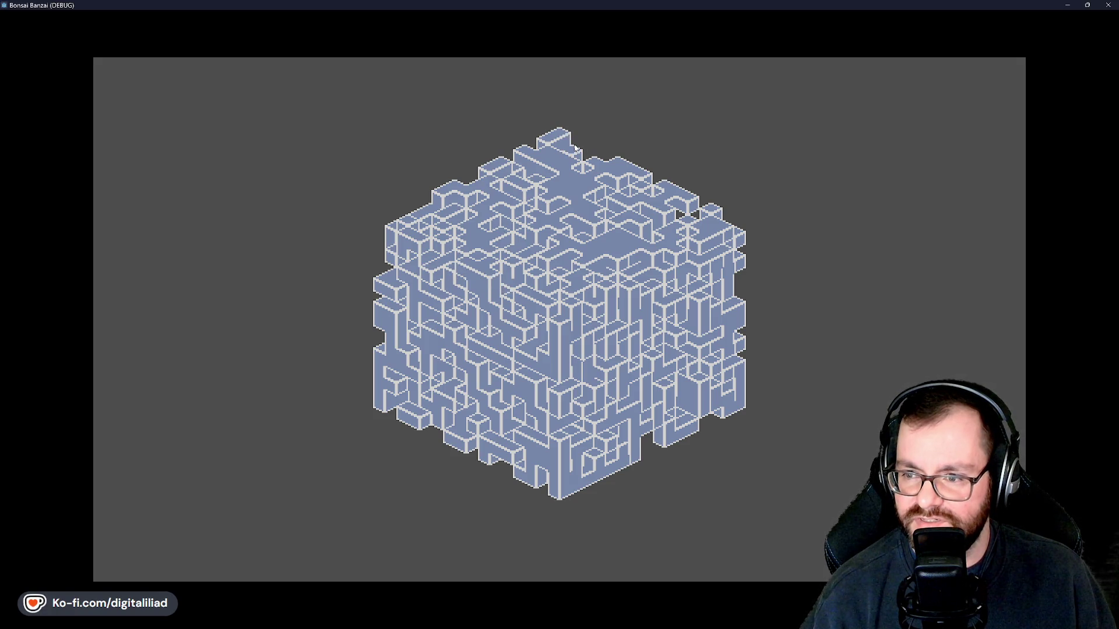
click(551, 142)
click(551, 142)
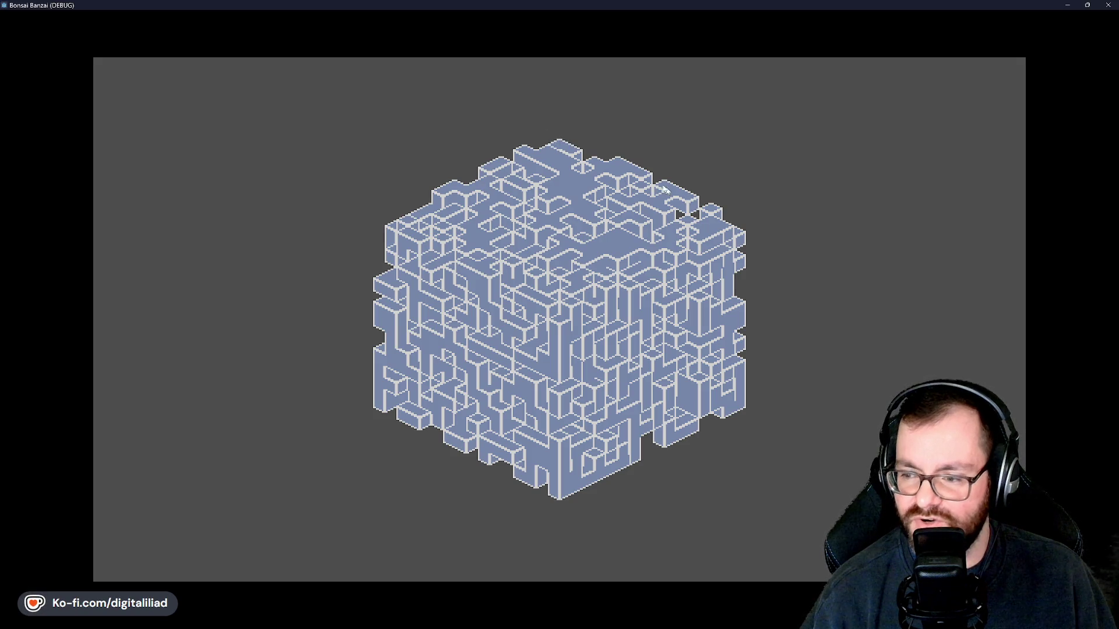
click(565, 492)
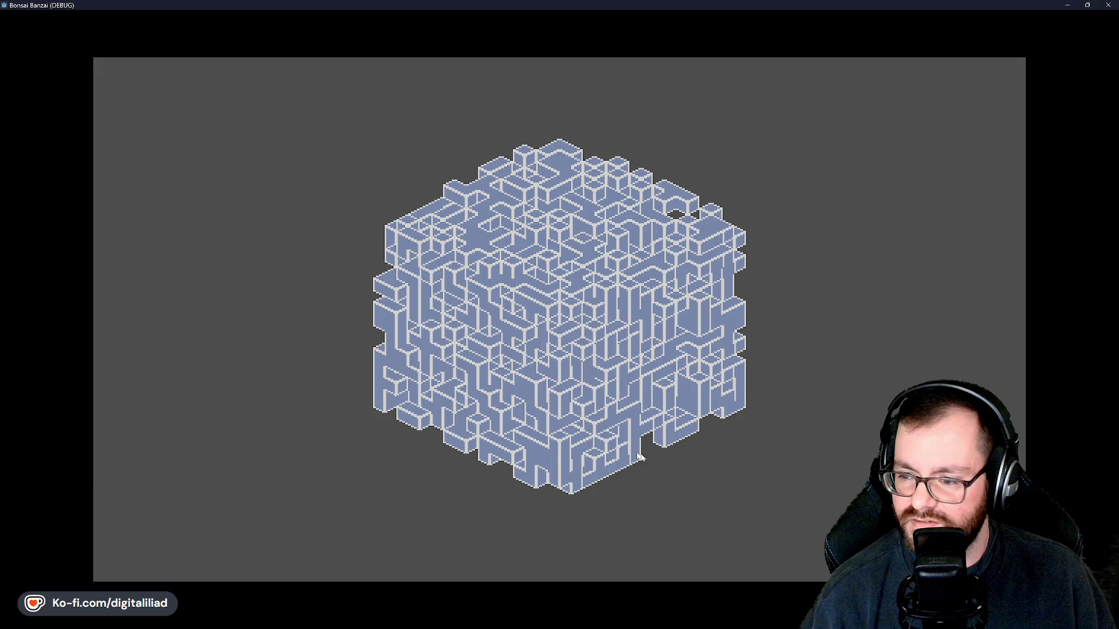
Remove blocks along the cube's right, upper-right and top edges
click(743, 362)
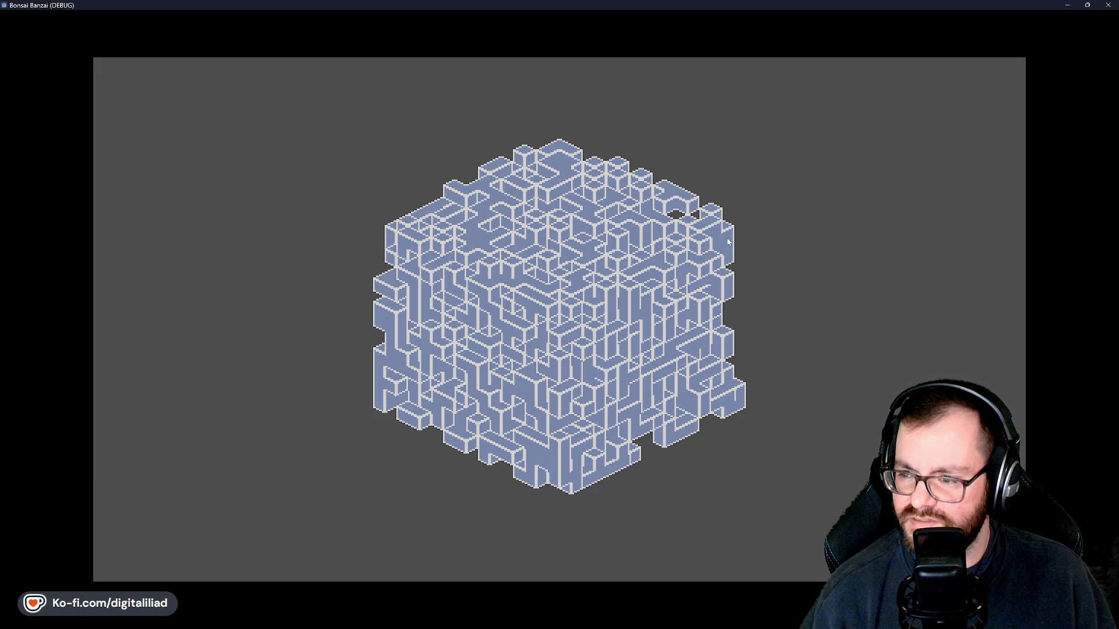
click(710, 217)
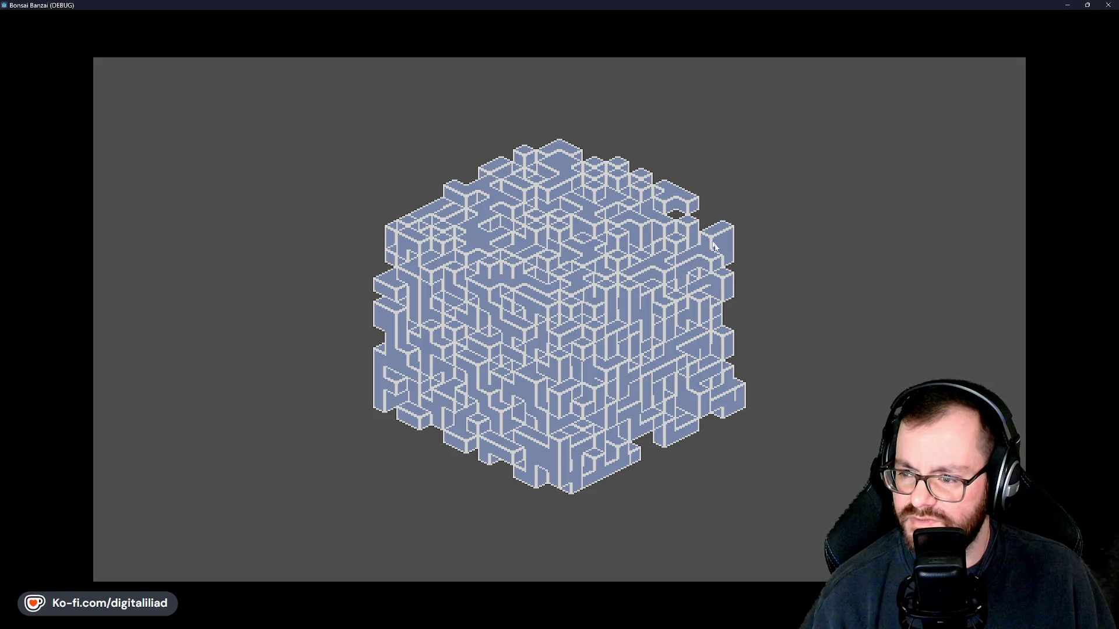
click(665, 204)
click(652, 190)
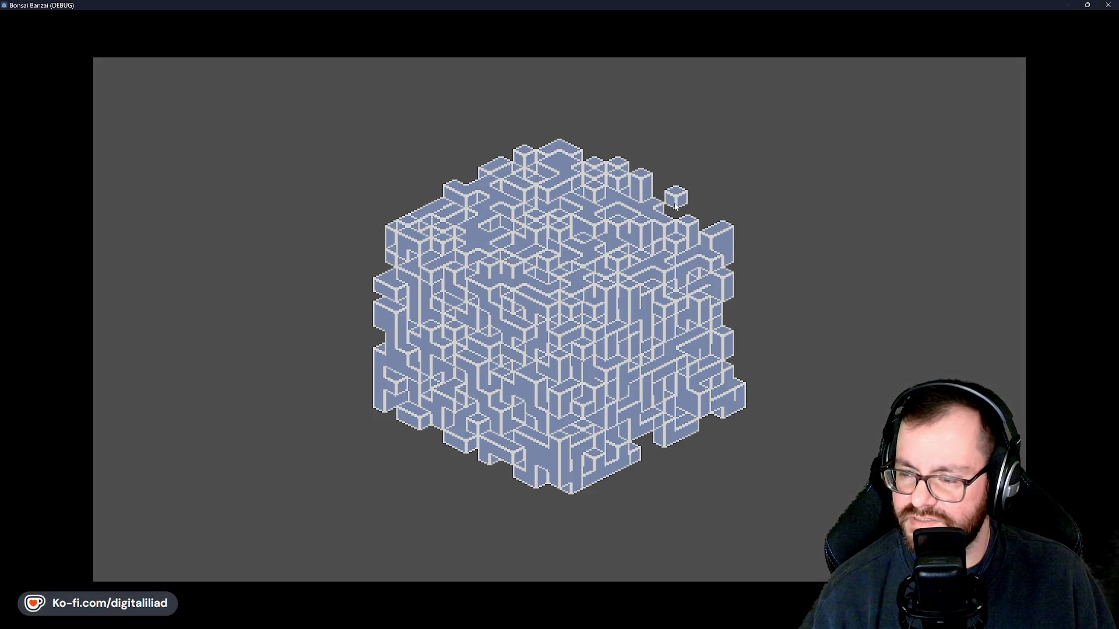
click(642, 180)
click(614, 170)
click(536, 198)
click(502, 186)
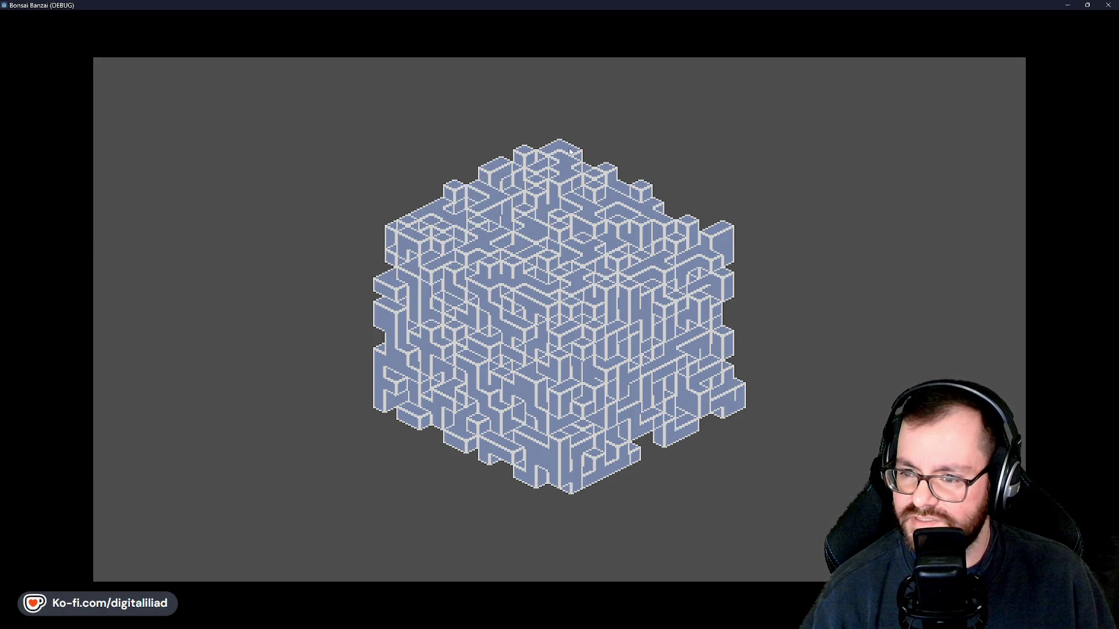
click(525, 156)
click(490, 173)
click(456, 191)
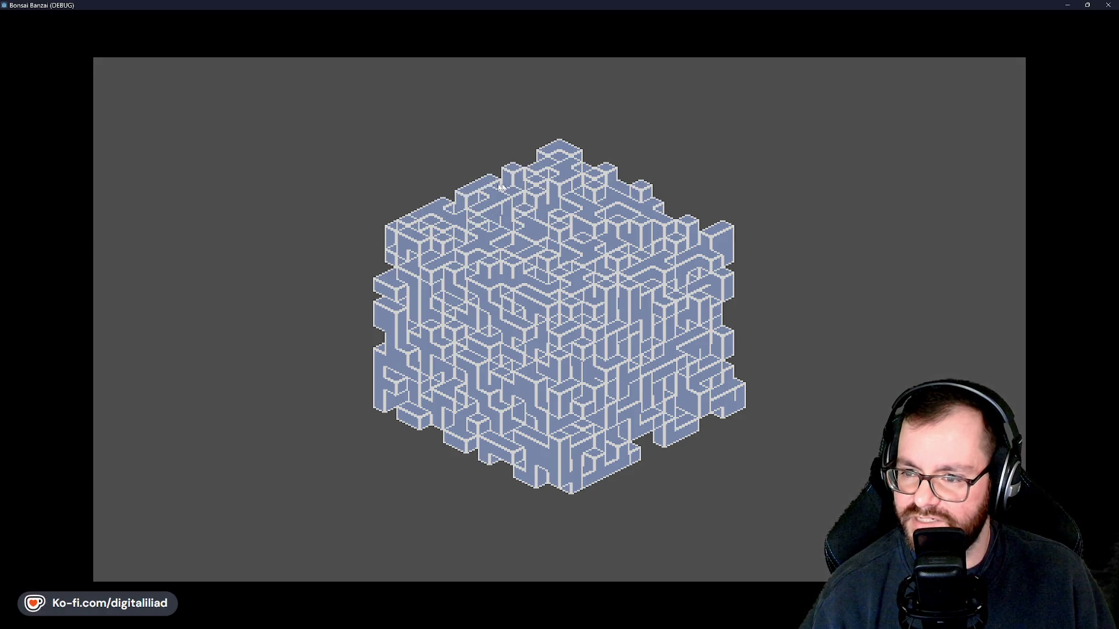
Remove blocks from the upper-left face and protruding blocks down the left edge
click(422, 245)
click(408, 250)
click(432, 272)
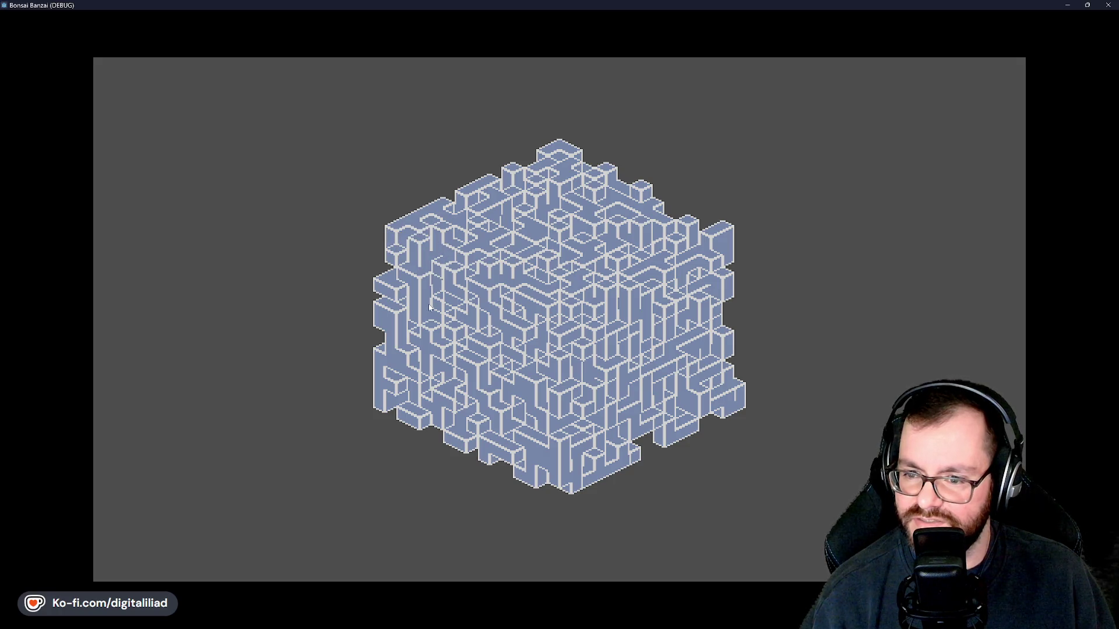
click(404, 275)
click(420, 278)
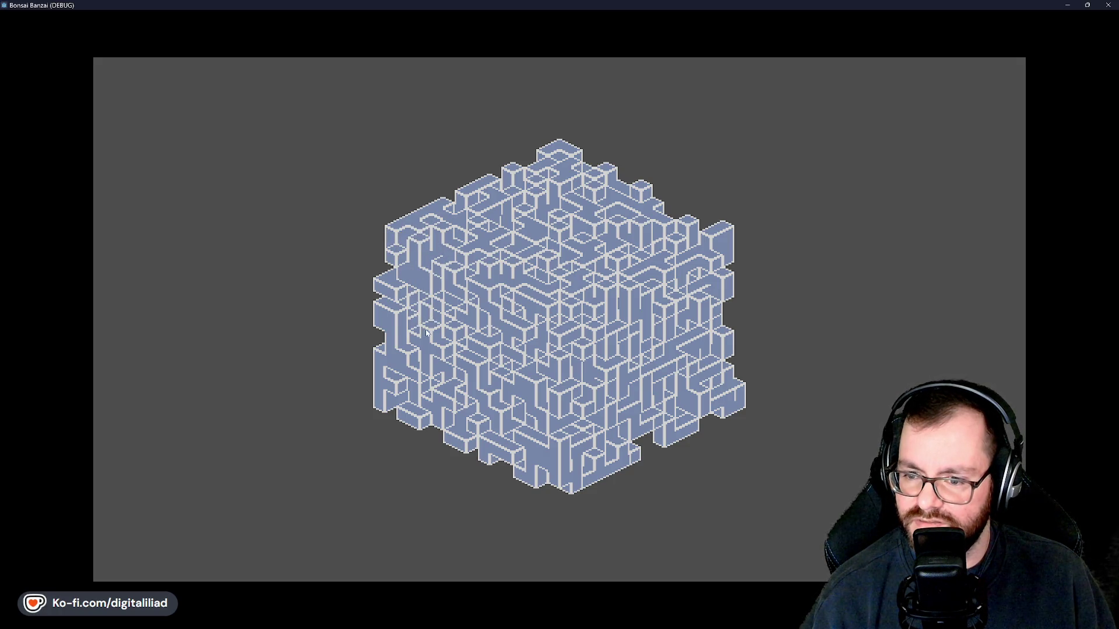
click(384, 318)
click(385, 286)
click(382, 349)
click(382, 379)
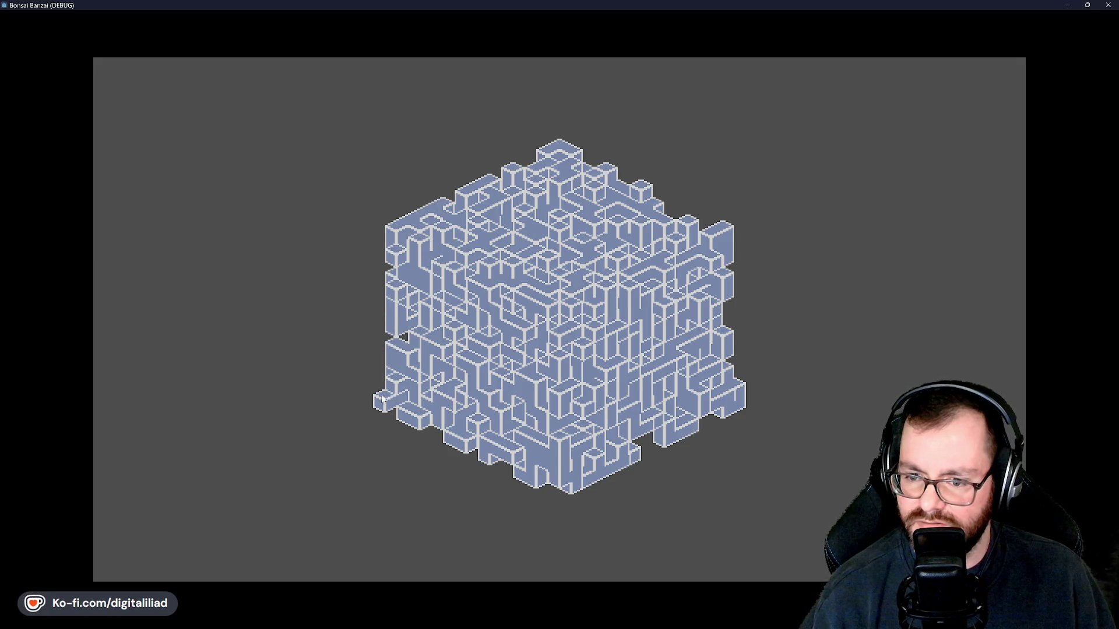
click(382, 398)
click(387, 389)
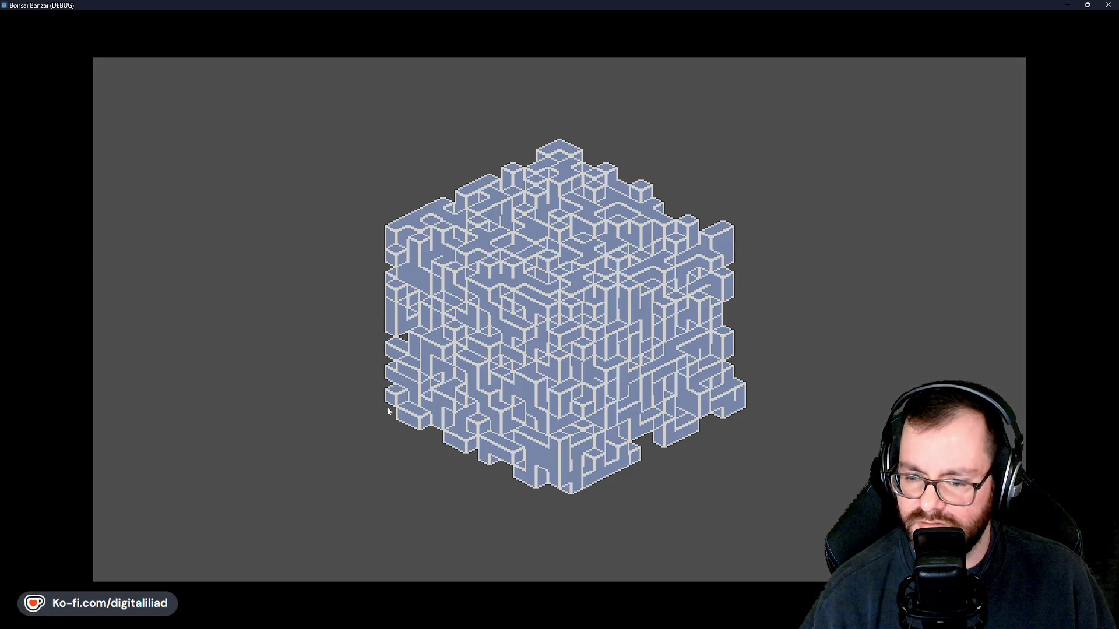
Remove blocks along the lower-left bottom edge and bottom corner, then close the game
click(430, 431)
click(460, 442)
click(491, 454)
click(466, 432)
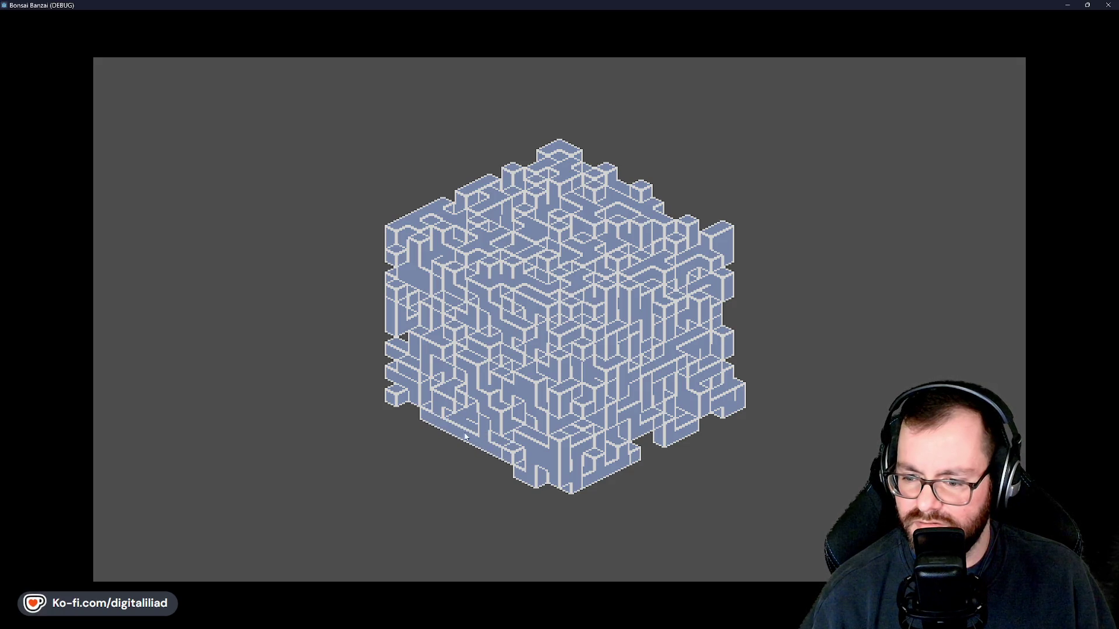
click(450, 419)
click(539, 469)
click(559, 461)
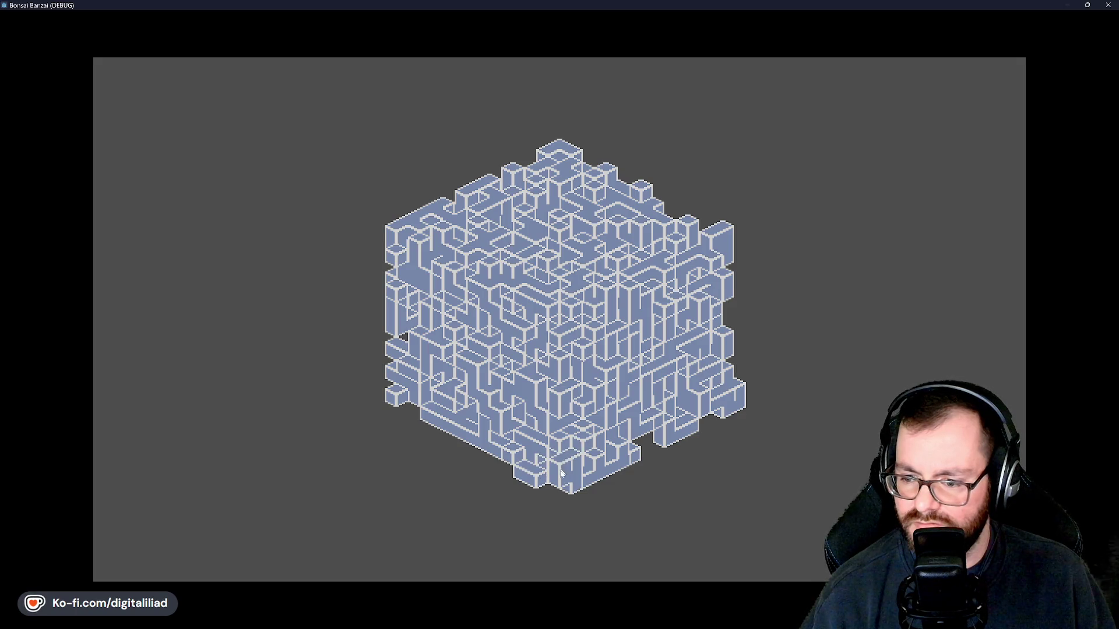
click(530, 480)
click(537, 483)
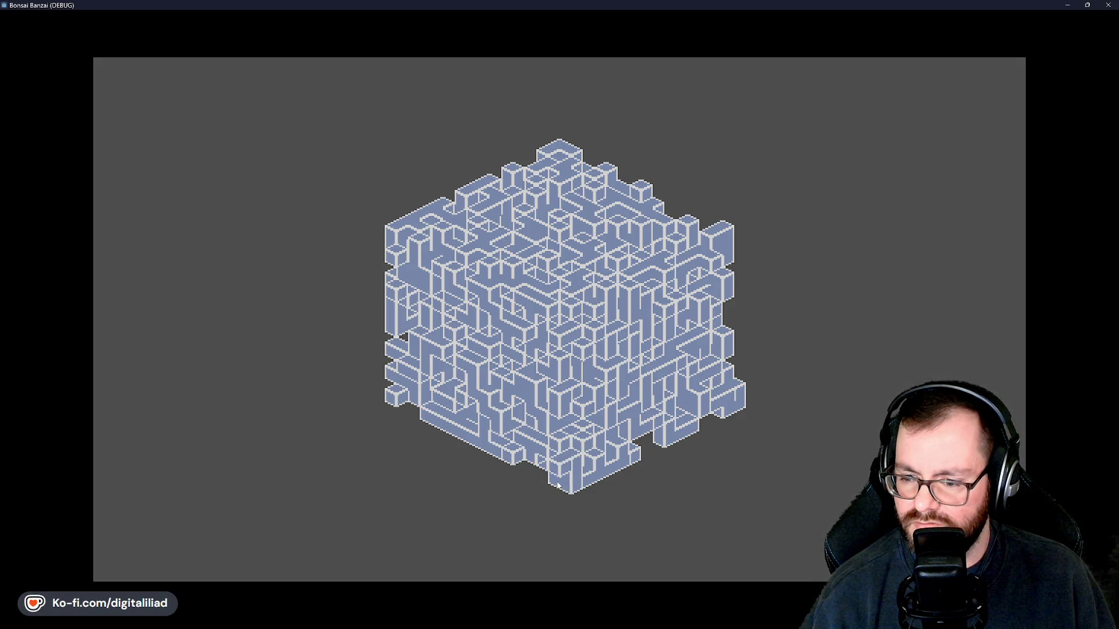
click(577, 487)
click(603, 476)
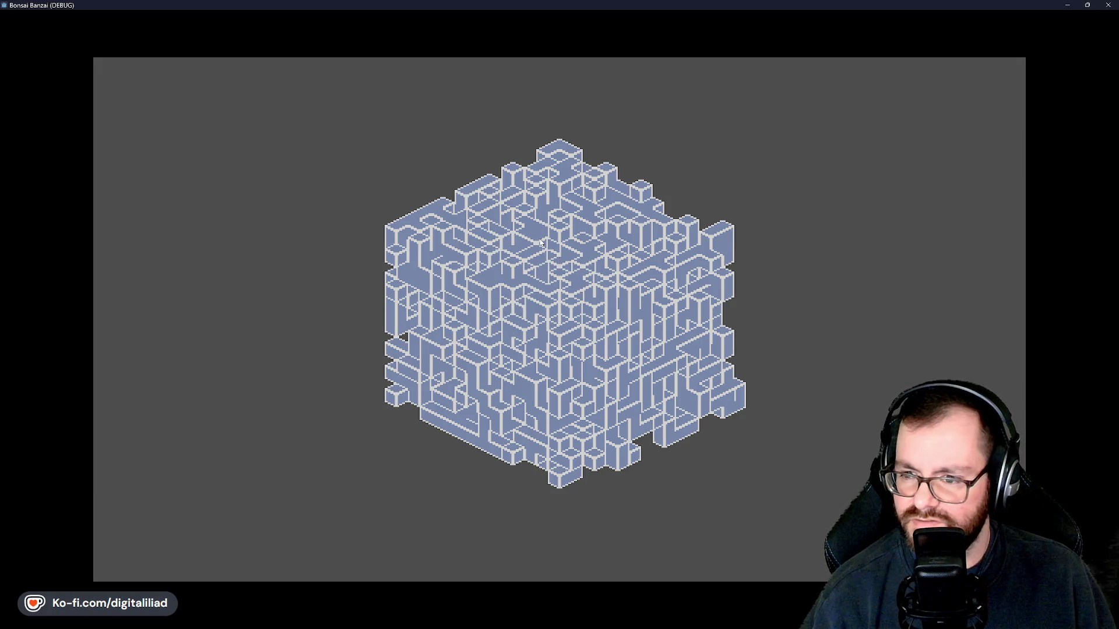
click(1107, 5)
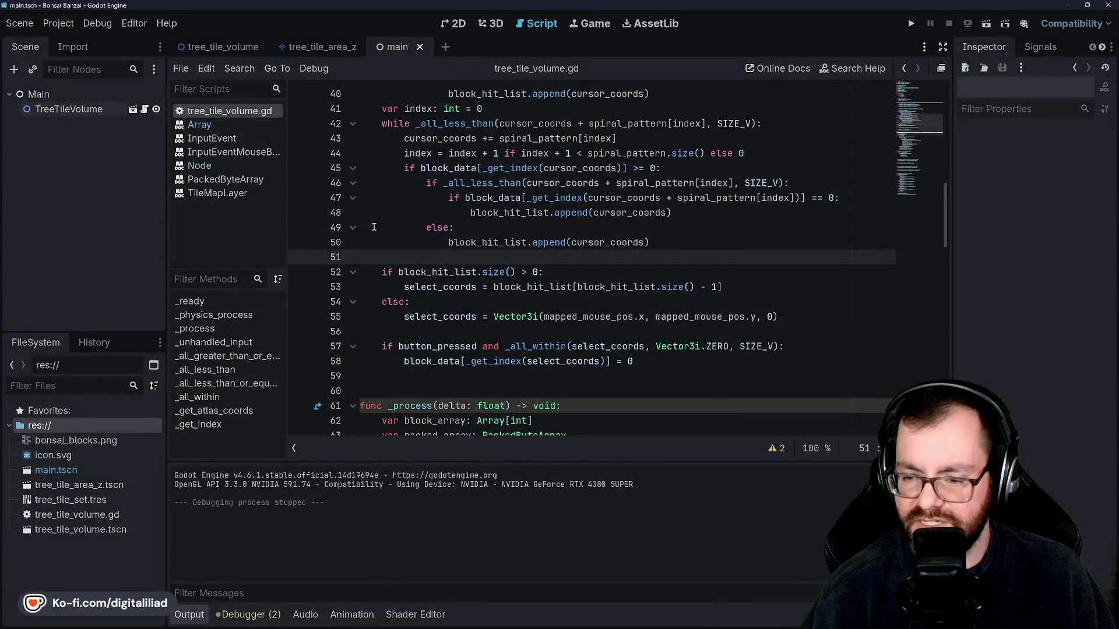
click(437, 346)
double_click(437, 346)
click(557, 346)
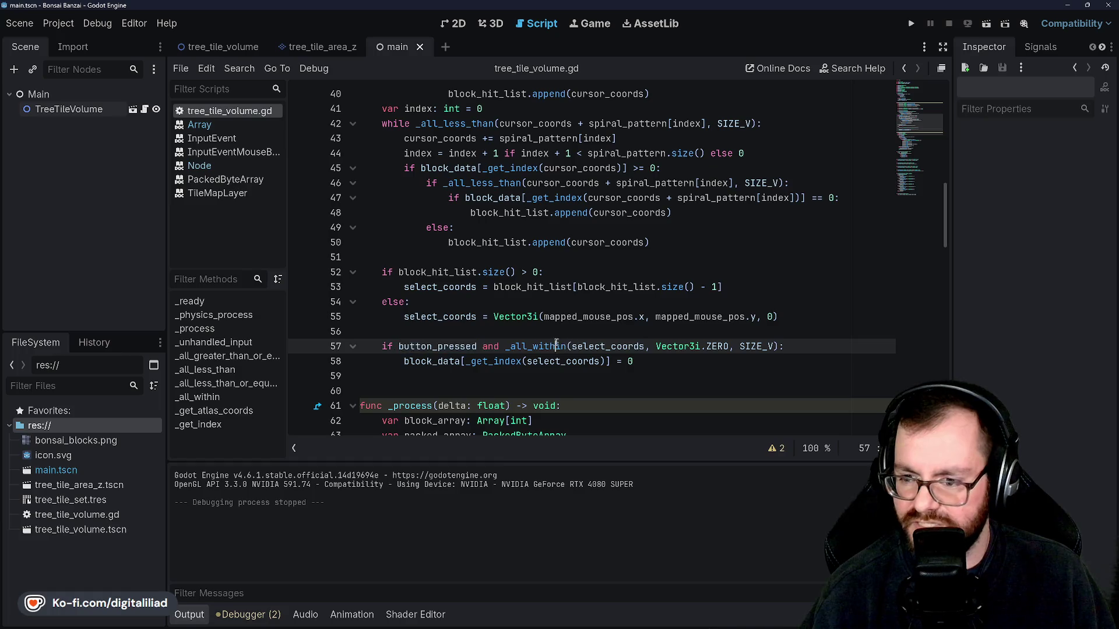
double_click(556, 346)
click(611, 346)
click(641, 317)
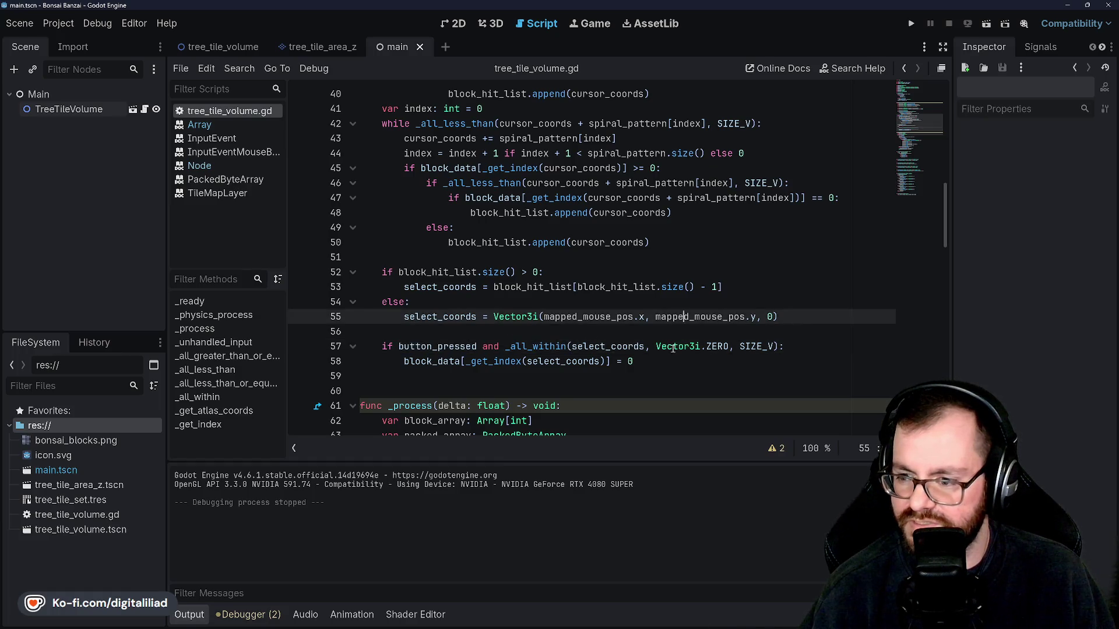
double_click(676, 347)
click(713, 346)
double_click(717, 346)
double_click(757, 346)
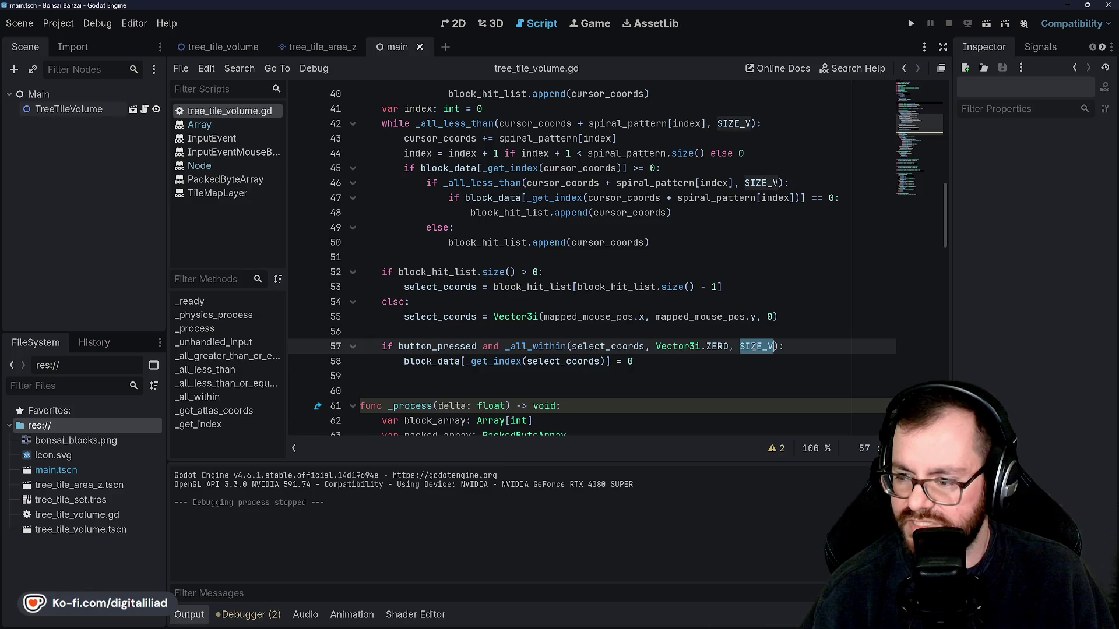
click(708, 331)
double_click(758, 346)
click(708, 332)
click(653, 363)
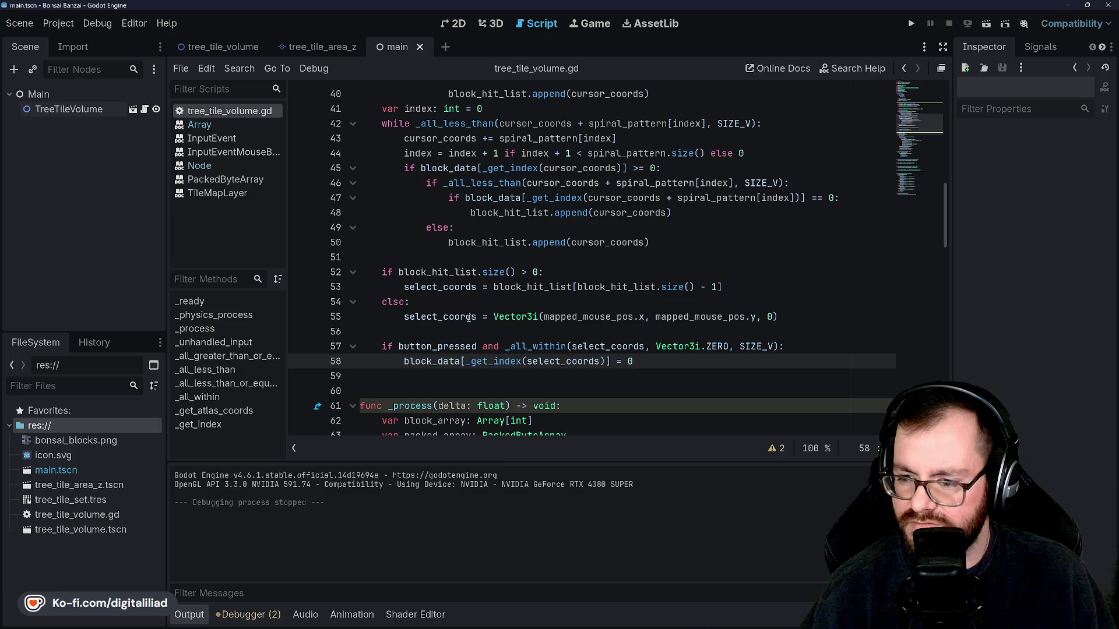
click(455, 333)
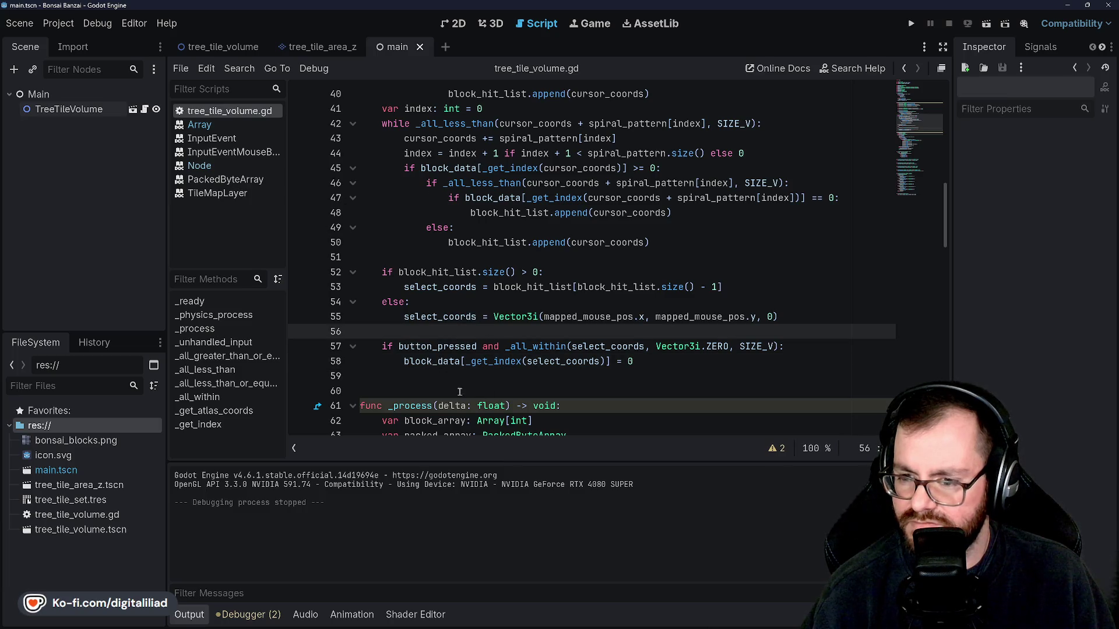
scroll(524, 233, up, 4)
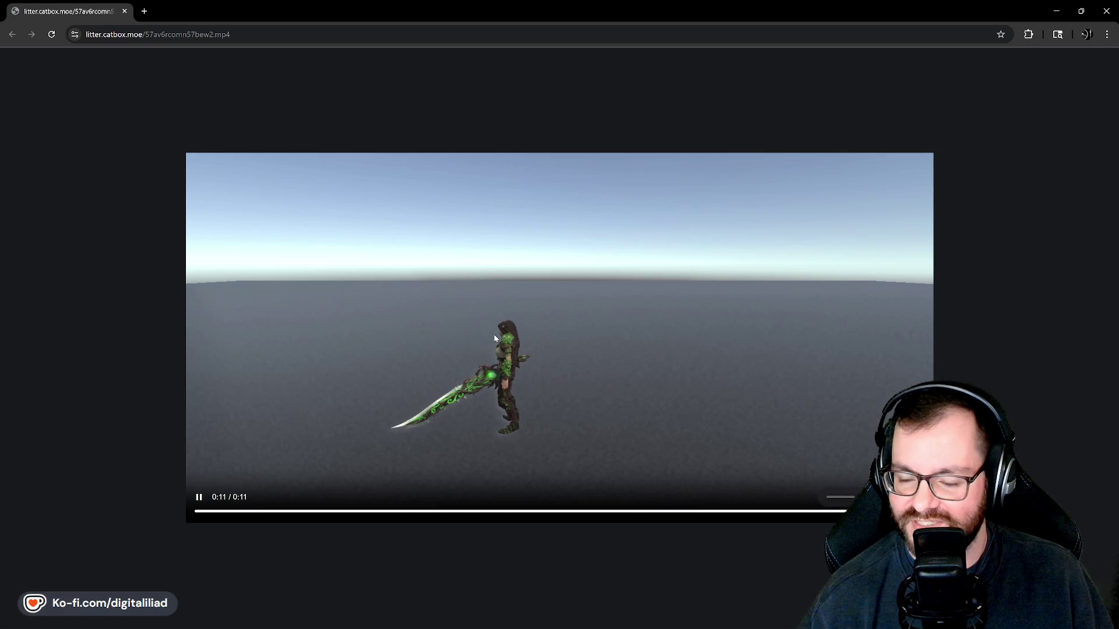
Replay the sword-wielding character clip, then close Chrome
click(200, 499)
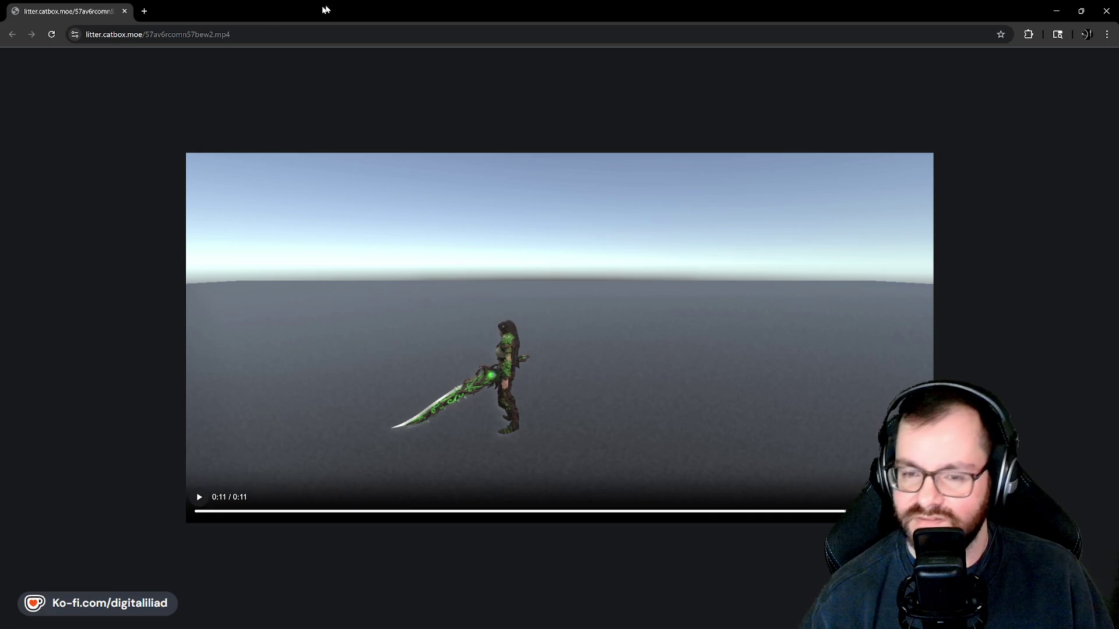
click(1106, 10)
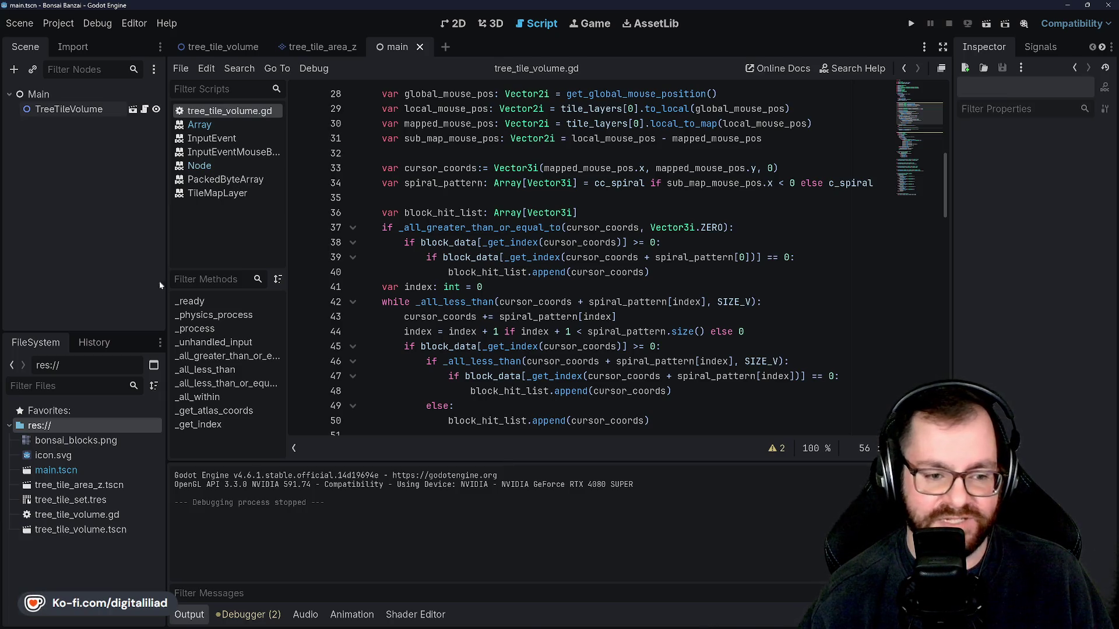
Run the project, maximize the game window, and remove the top voxel at the cube's upper corner
scroll(503, 328, down, 5)
click(441, 301)
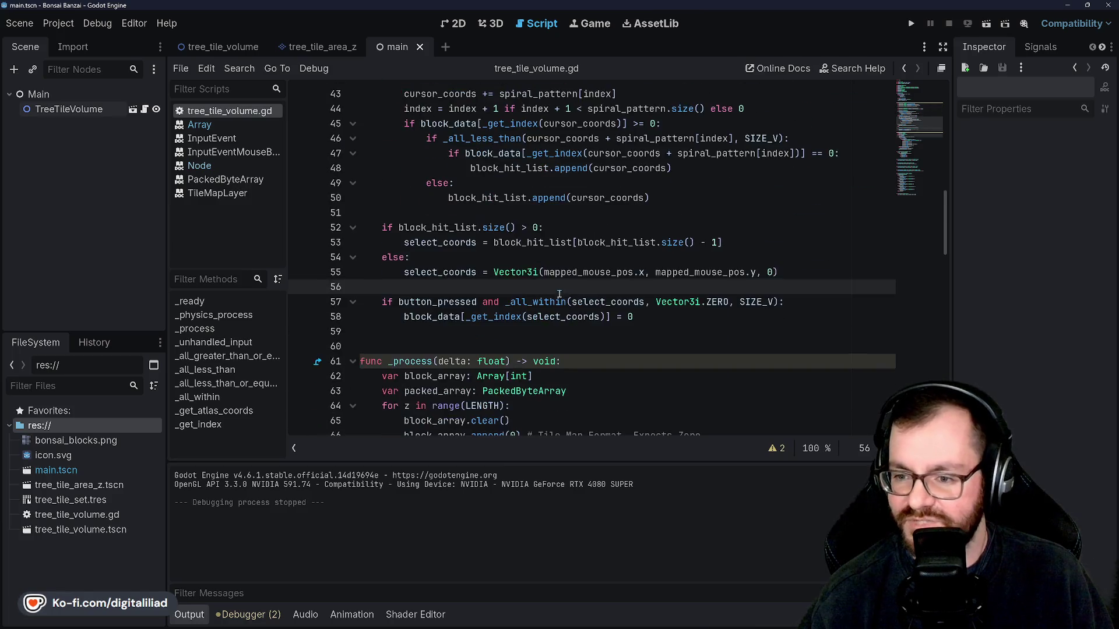
scroll(443, 297, up, 9)
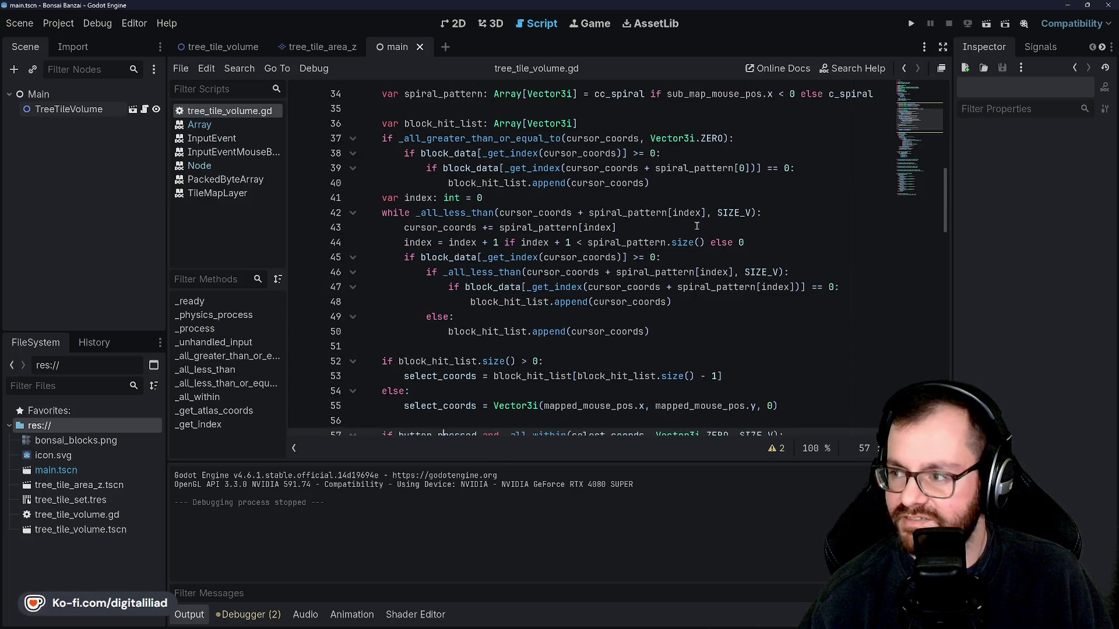
click(916, 23)
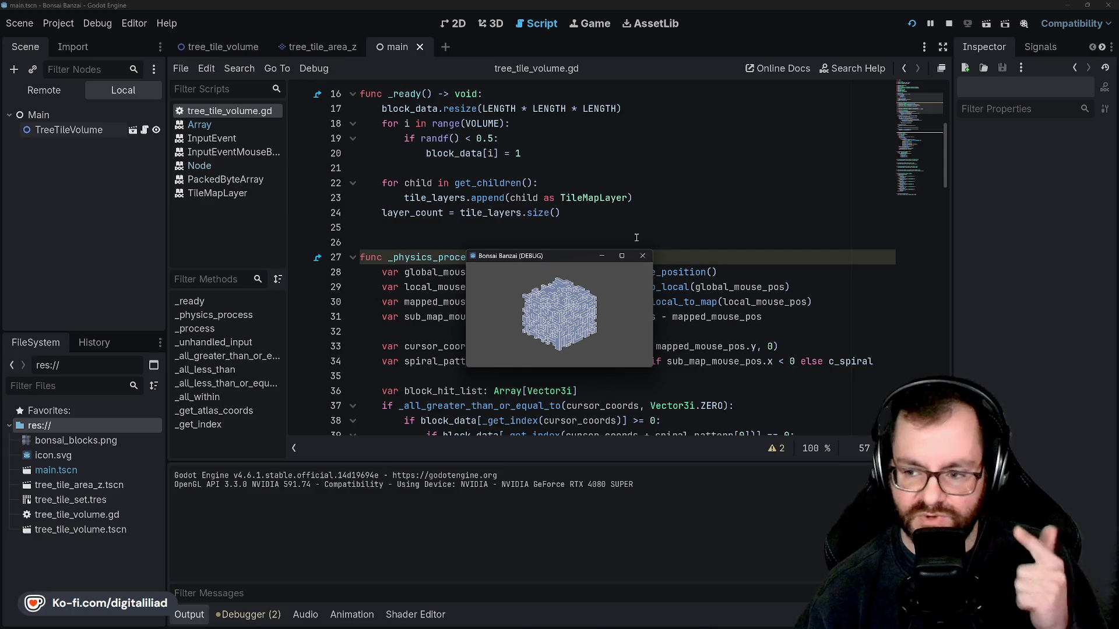
click(623, 256)
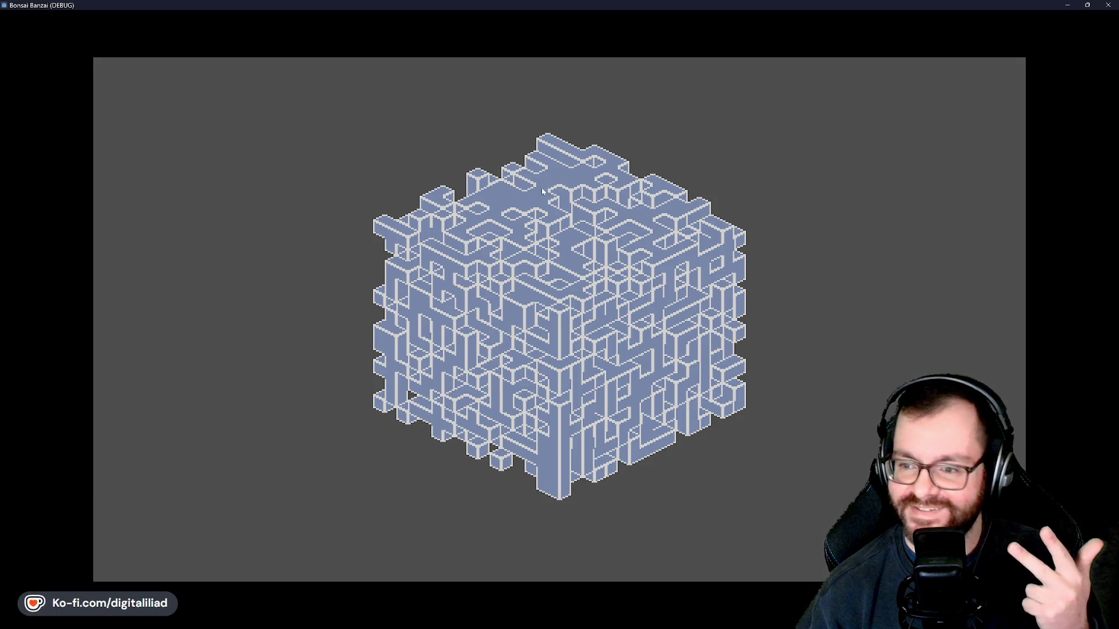
click(547, 145)
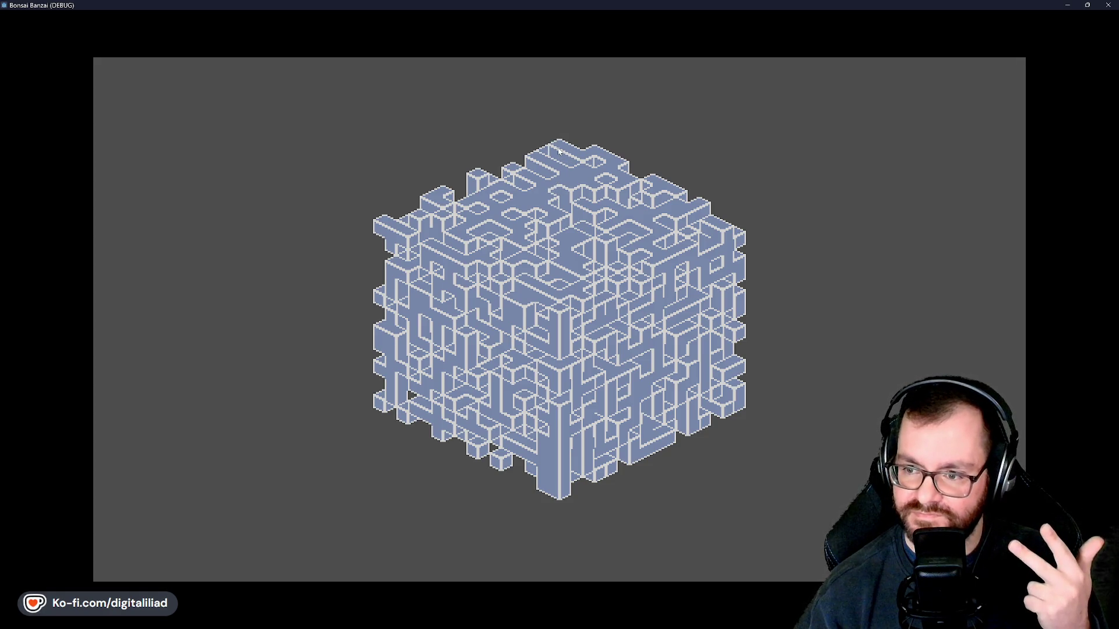
Click away voxels on the cube's top, its upper-left corner, and down the upper-left edge
click(559, 151)
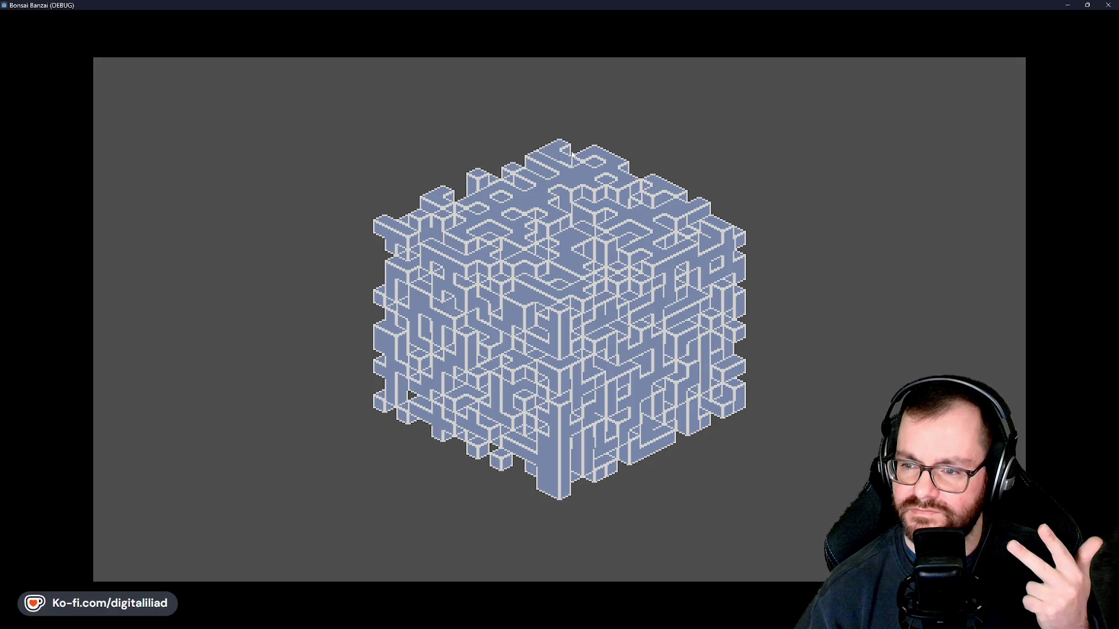
click(444, 204)
click(442, 201)
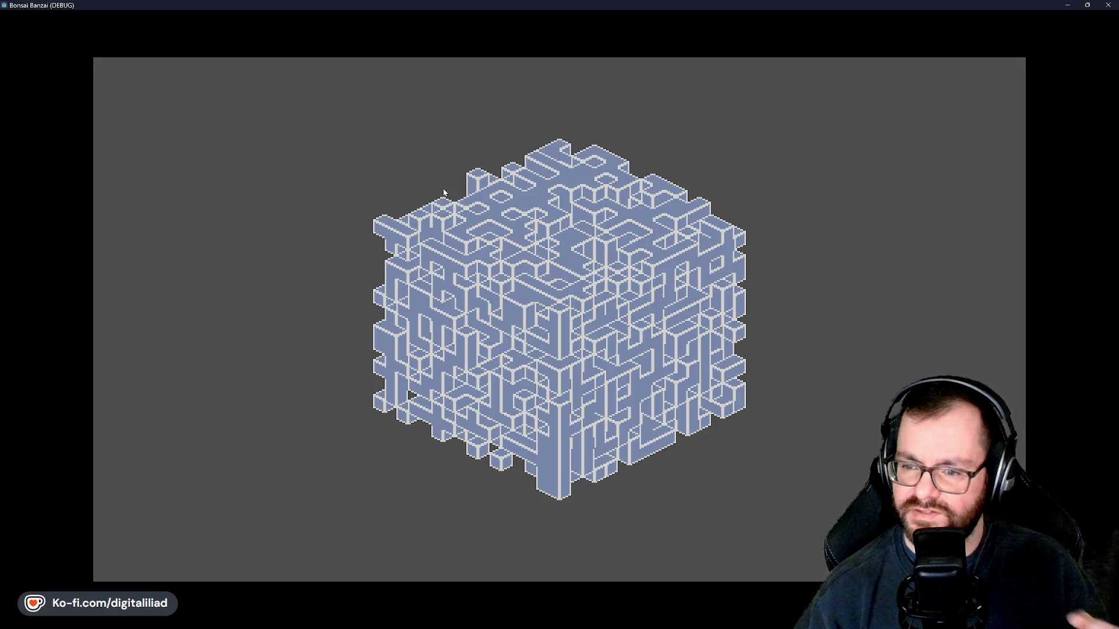
click(383, 228)
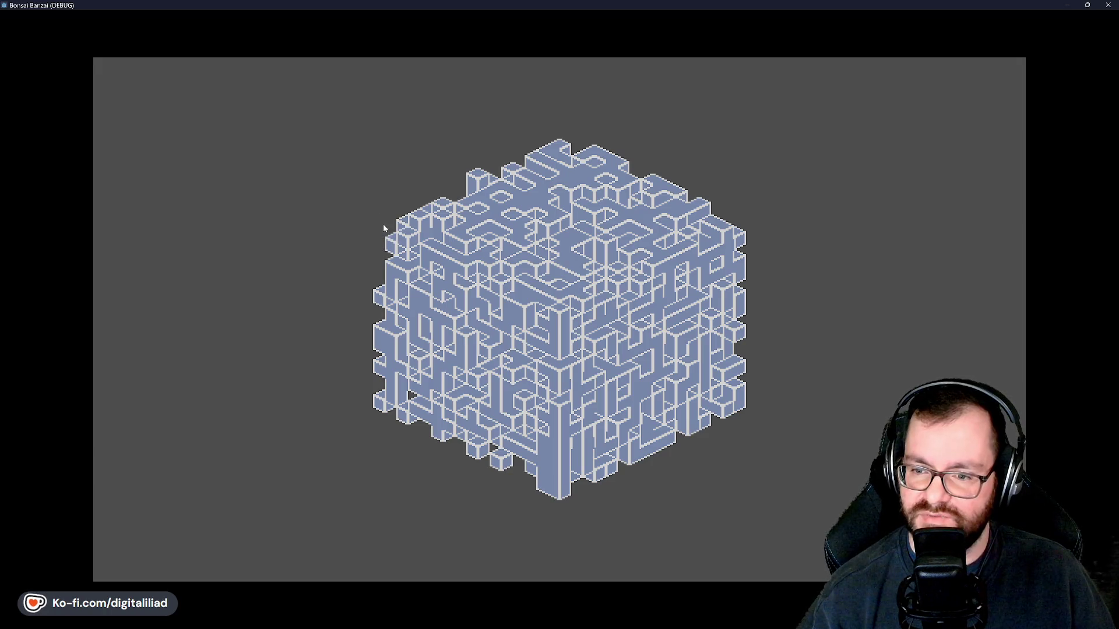
click(395, 255)
click(407, 240)
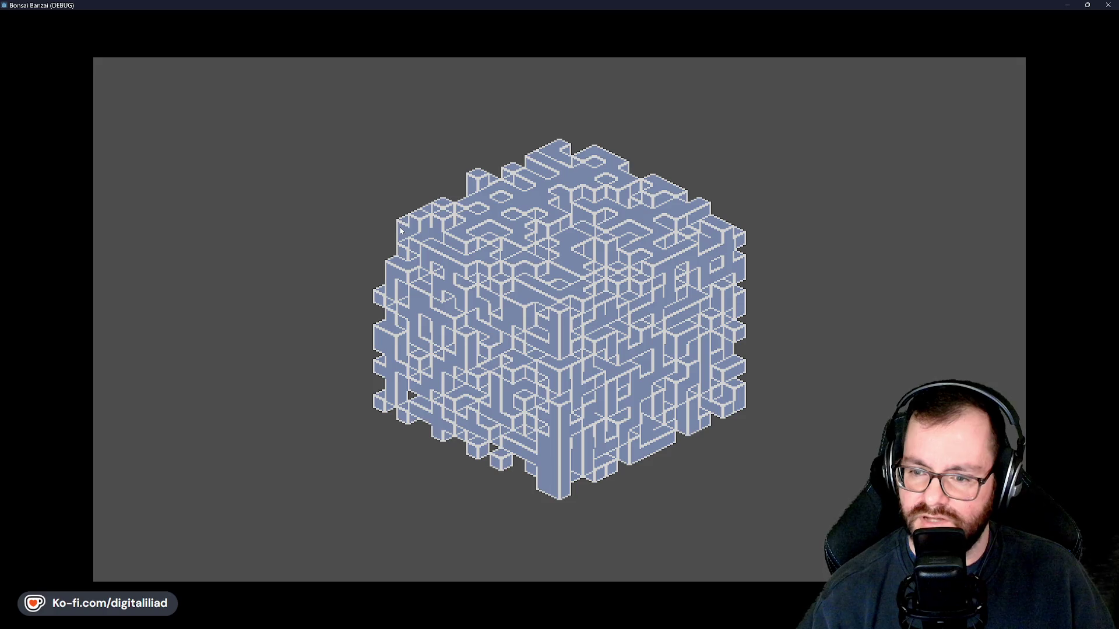
click(431, 236)
click(410, 278)
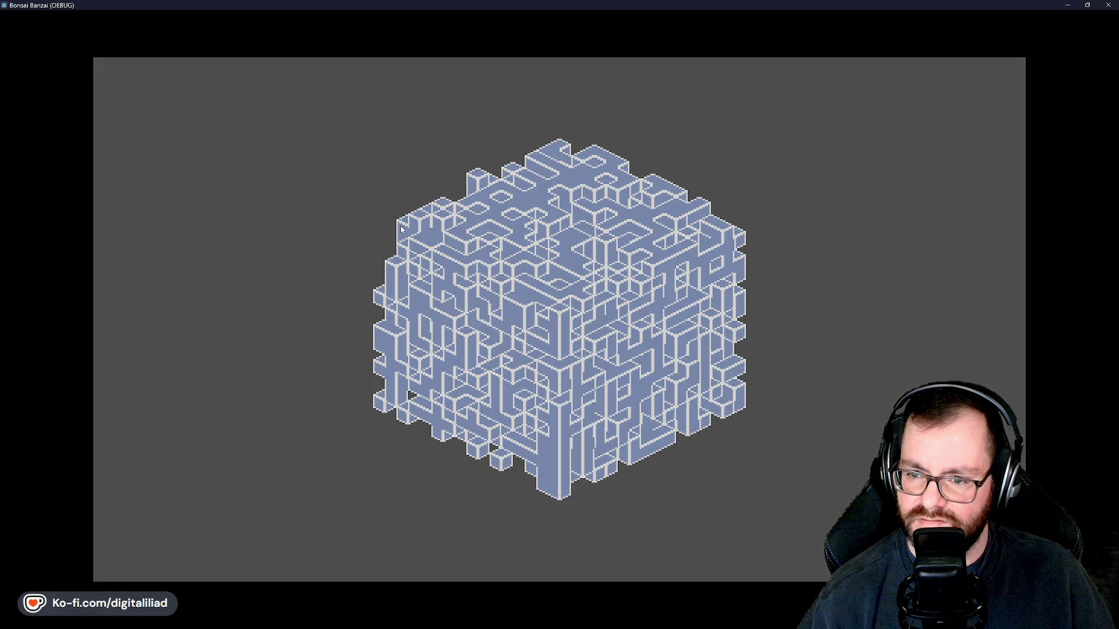
Close the game, comment out the neighbour check on line 47, and dedent its append
key(alt+F4)
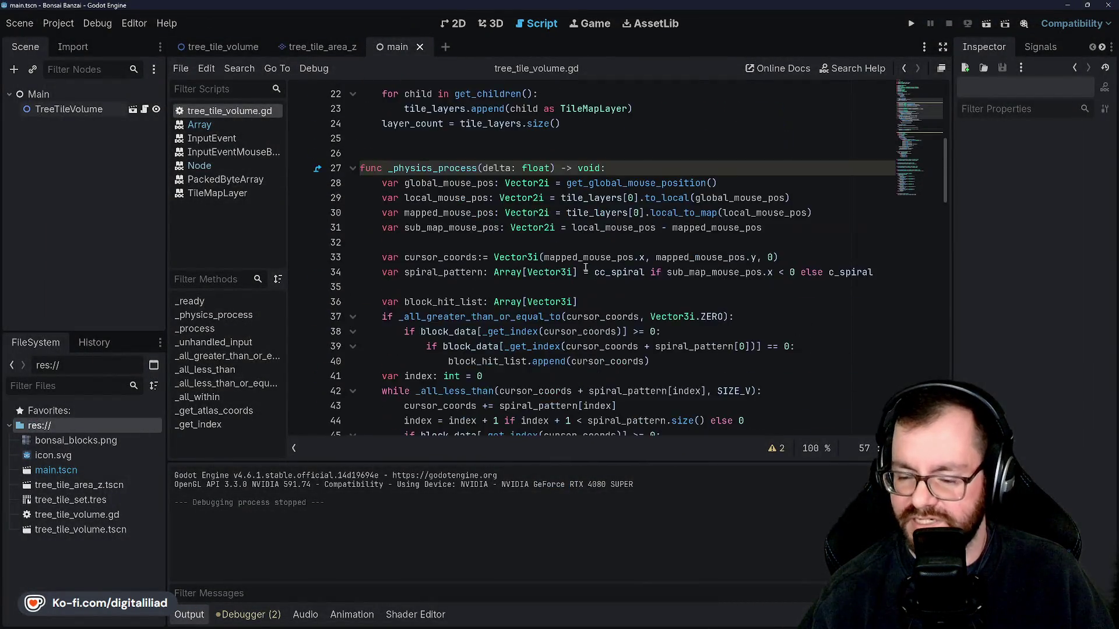
scroll(585, 268, down, 4)
scroll(485, 245, down, 2)
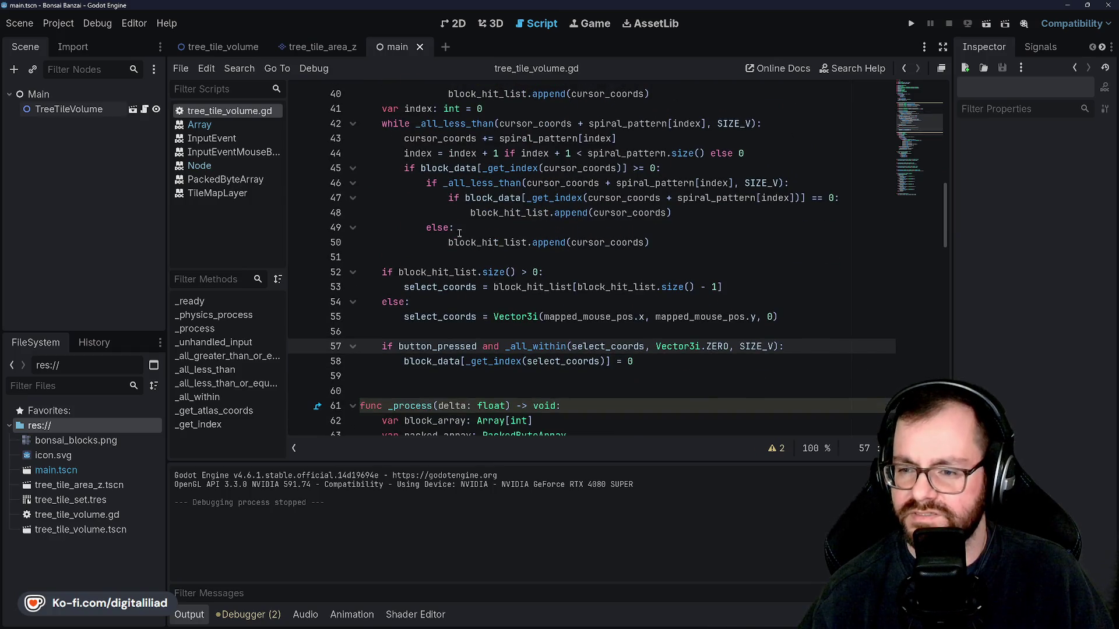
click(450, 198)
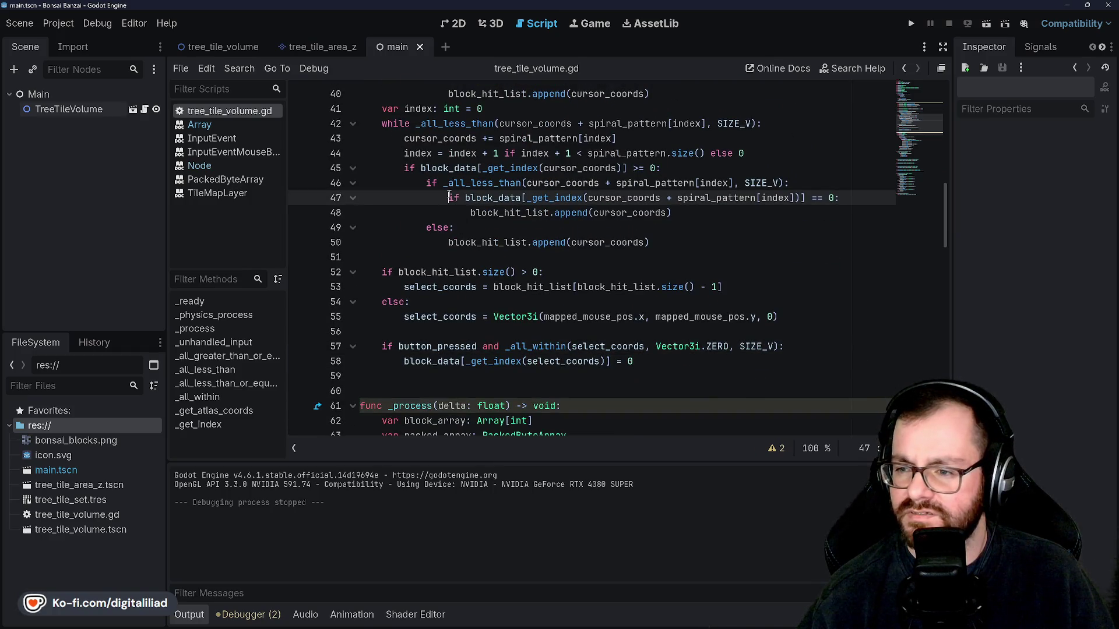
scroll(472, 202, up, 1)
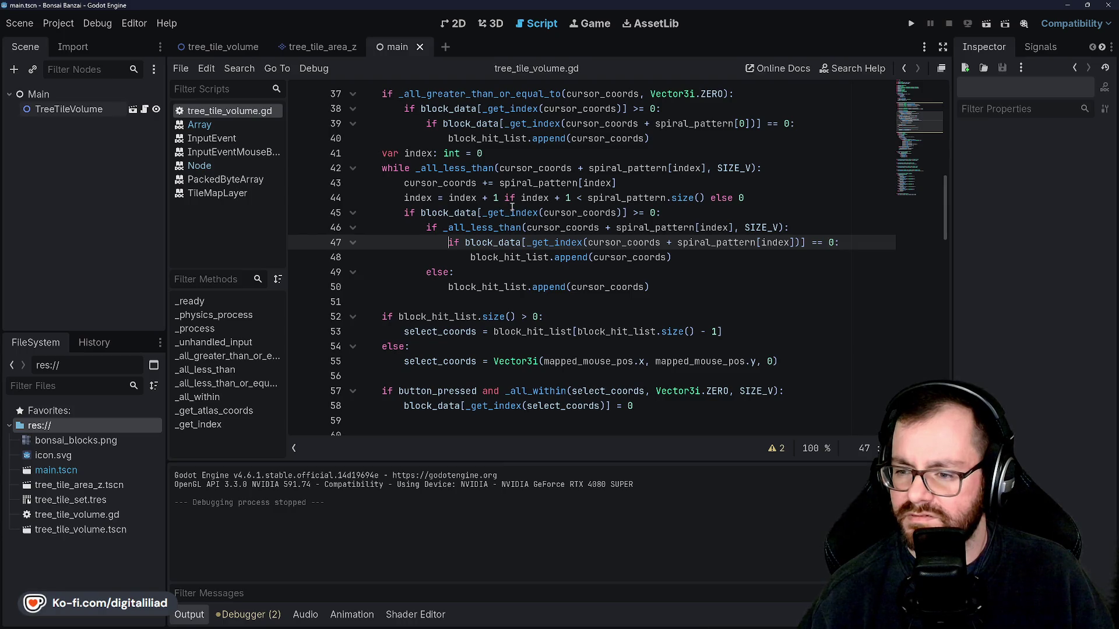
key(shift+End)
key(ctrl+k)
key(Down)
key(shift+Tab)
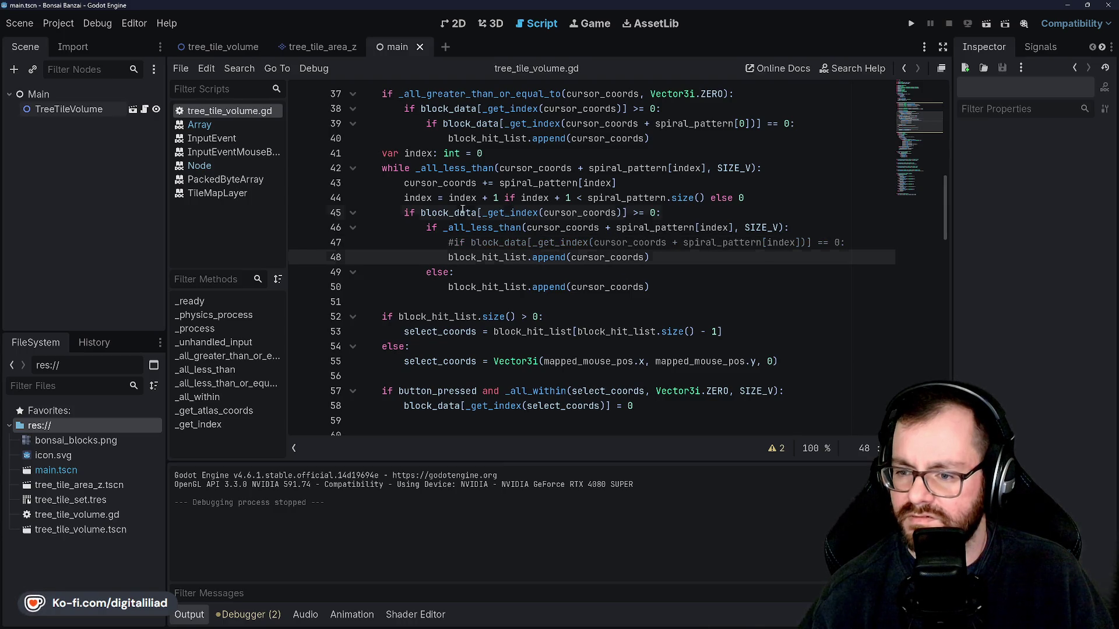
Comment out the line 39 check, dedent its append, save, and run the project
click(461, 211)
scroll(461, 211, up, 5)
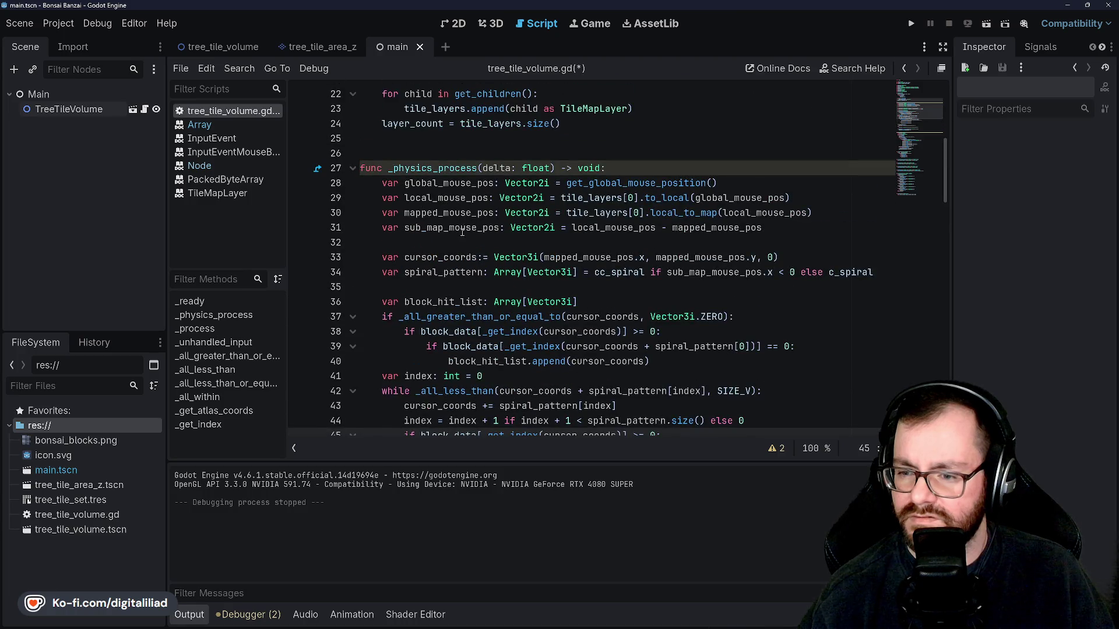
scroll(462, 232, down, 3)
click(436, 212)
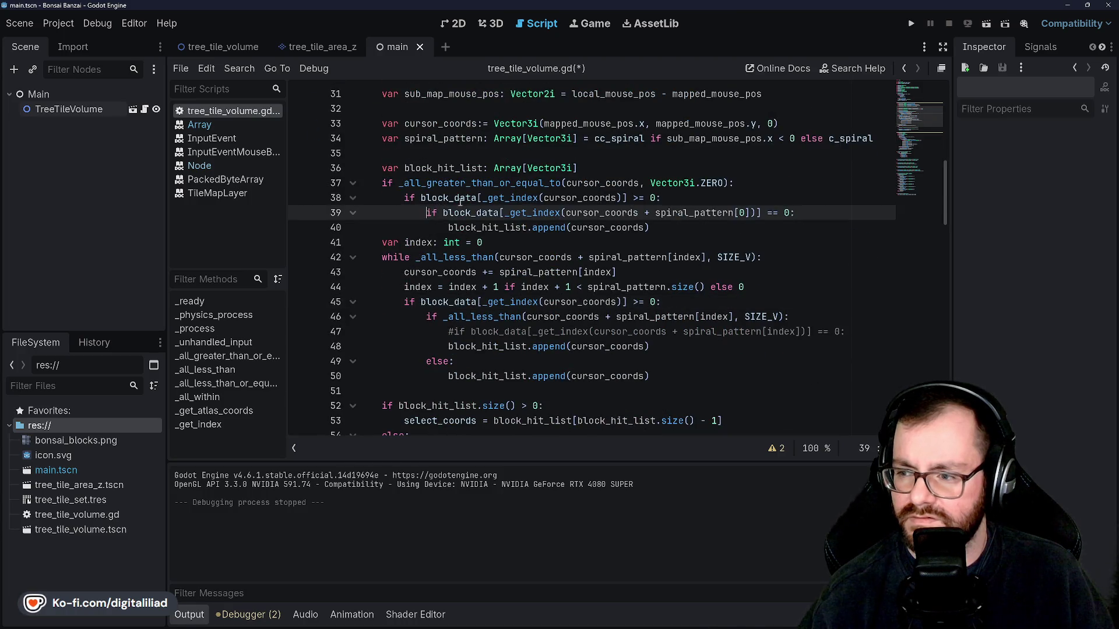
key(ctrl+k)
key(Down)
key(shift+Tab)
key(ctrl+s)
click(543, 198)
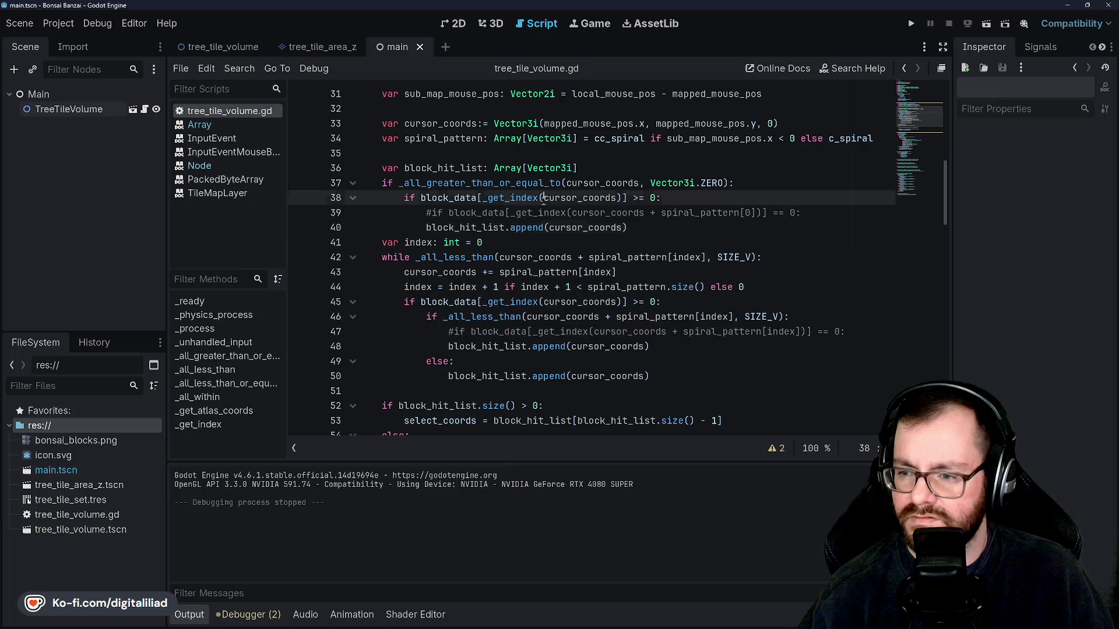
click(911, 23)
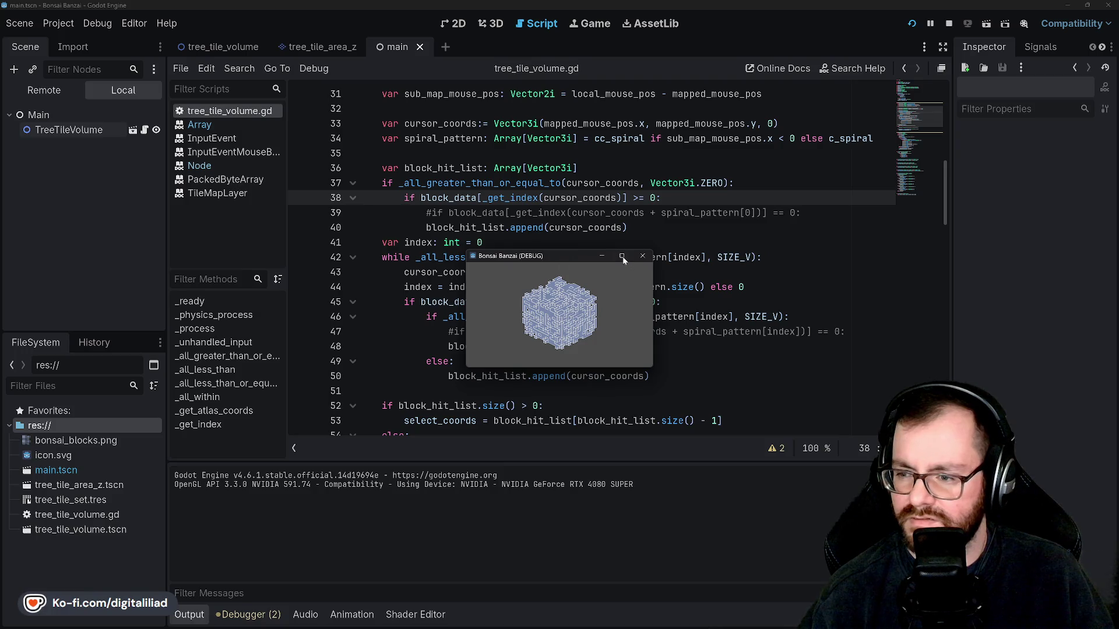
Maximize the game, remove two top-left blocks, then drag to carve away the right and left edges
click(622, 257)
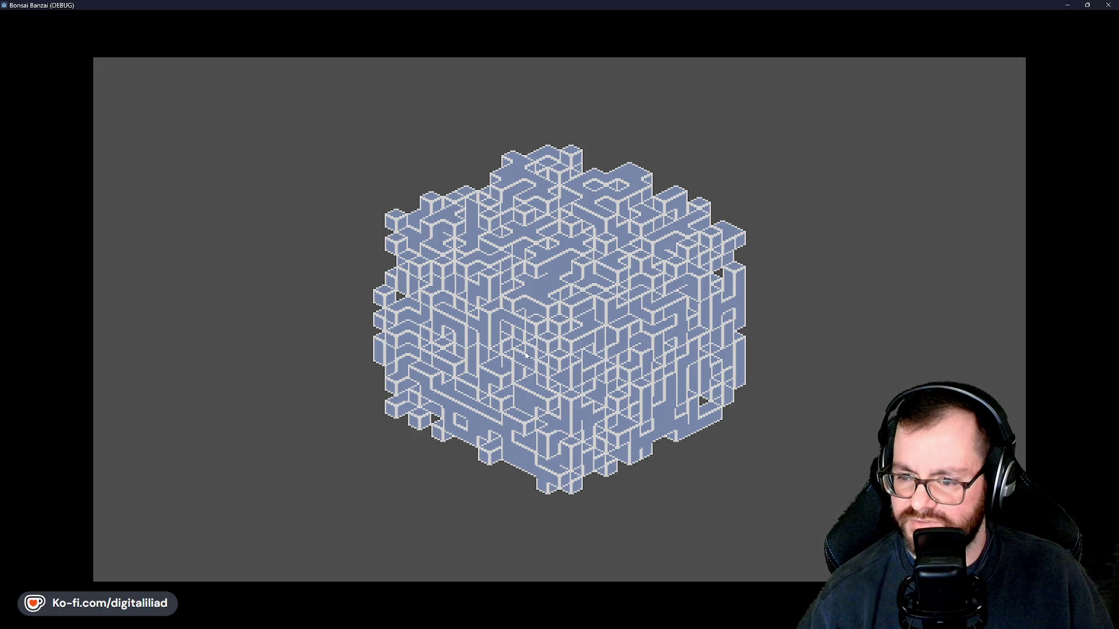
click(401, 224)
click(433, 204)
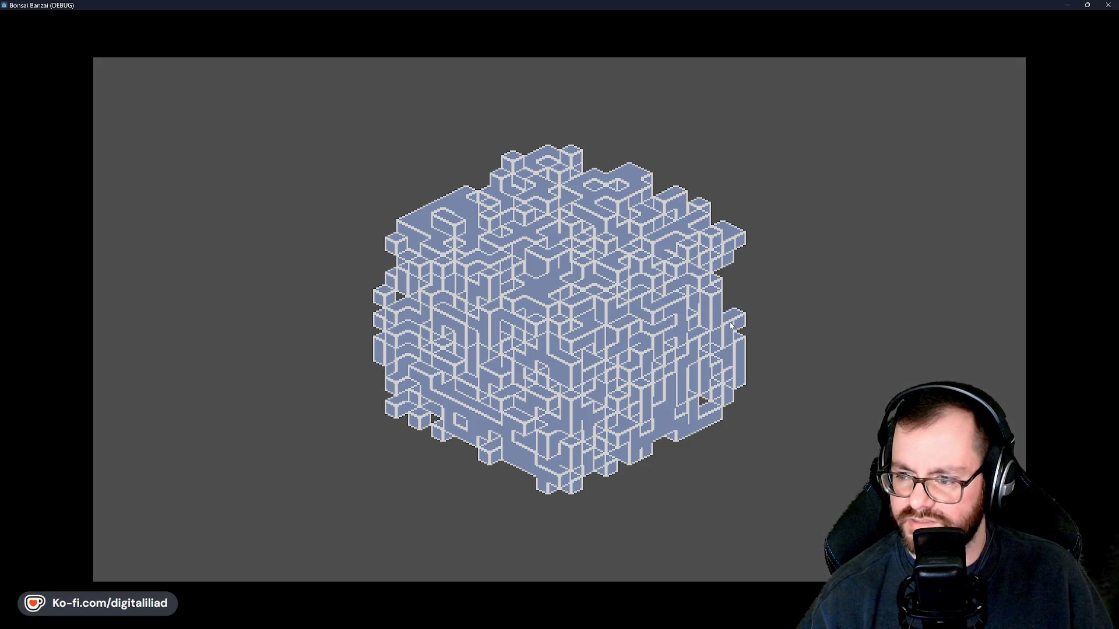
mouse_move(731, 325)
mouse_down()
mouse_move(726, 352)
mouse_move(714, 294)
mouse_move(731, 254)
mouse_move(721, 232)
mouse_move(694, 251)
mouse_move(702, 210)
mouse_move(671, 221)
mouse_move(536, 327)
mouse_move(432, 297)
mouse_move(429, 435)
mouse_up()
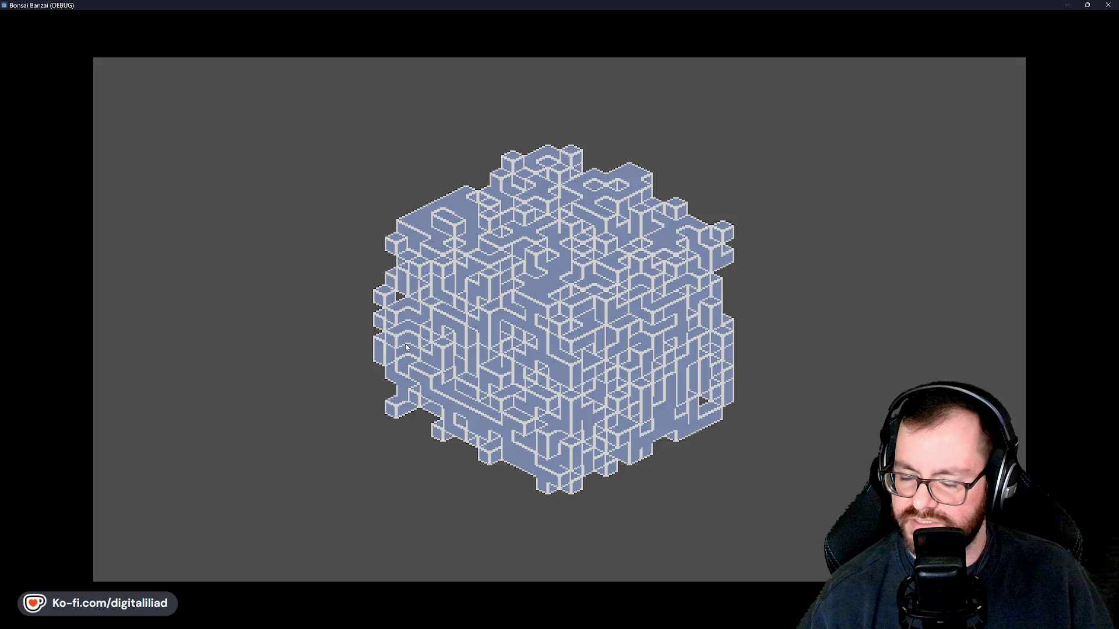
mouse_move(406, 347)
mouse_down()
mouse_move(393, 292)
mouse_move(379, 387)
mouse_move(391, 241)
mouse_up()
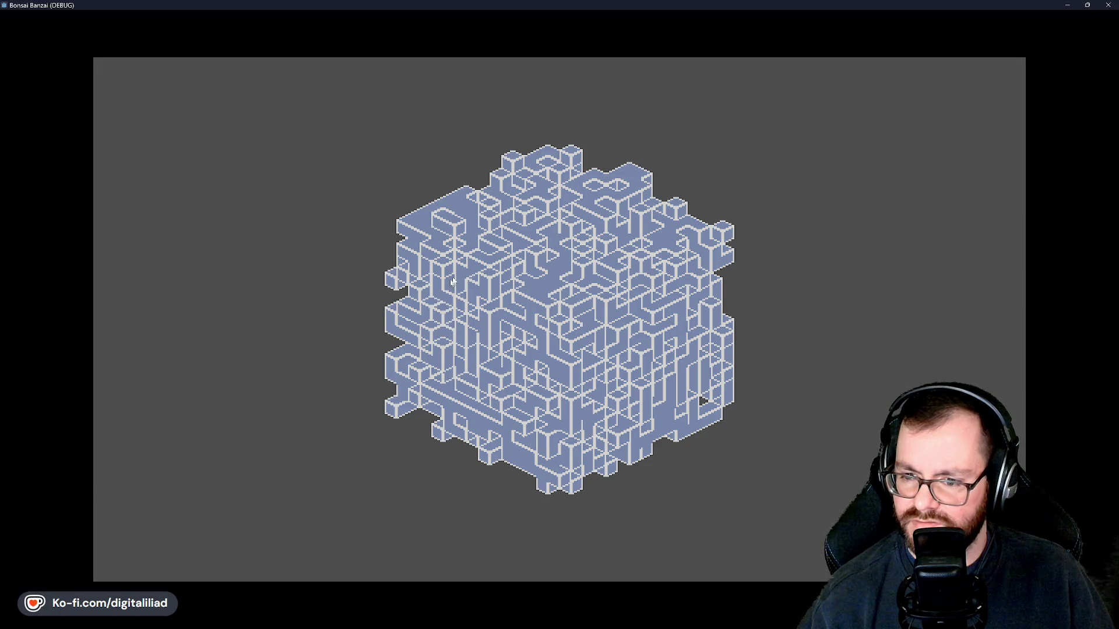
Stop the game, undo the commented-out empty-neighbour checks on lines 39 and 47, and save
click(1107, 5)
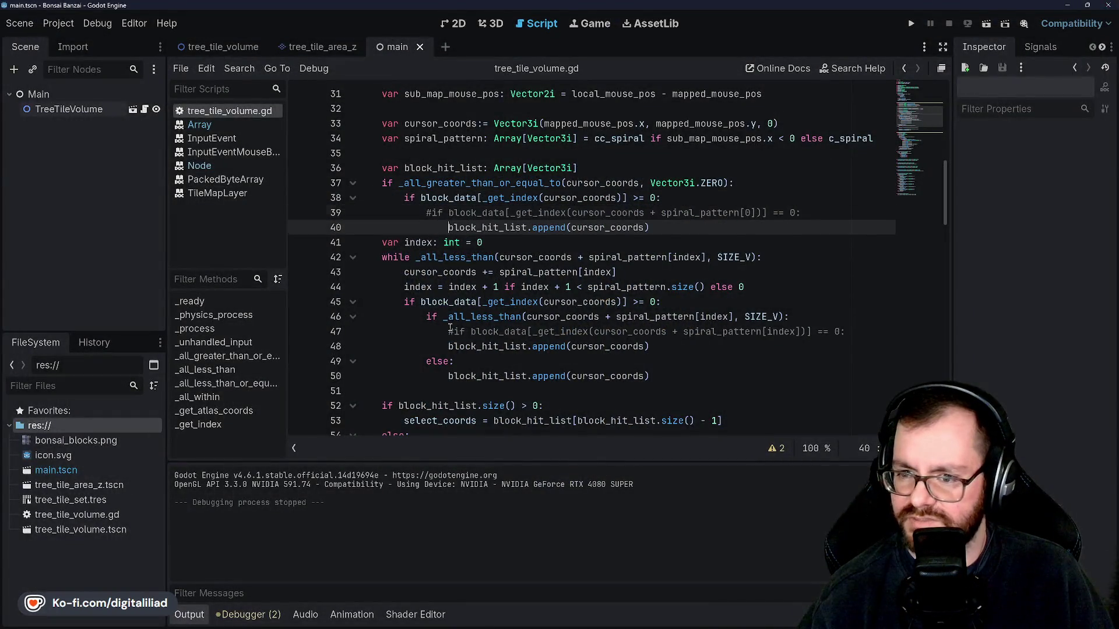
key(ctrl+z)
key(ctrl+z)
key(ctrl+s)
Scroll through tree_tile_volume.gd, ending at the constants and variables at the top
scroll(492, 273, up, 3)
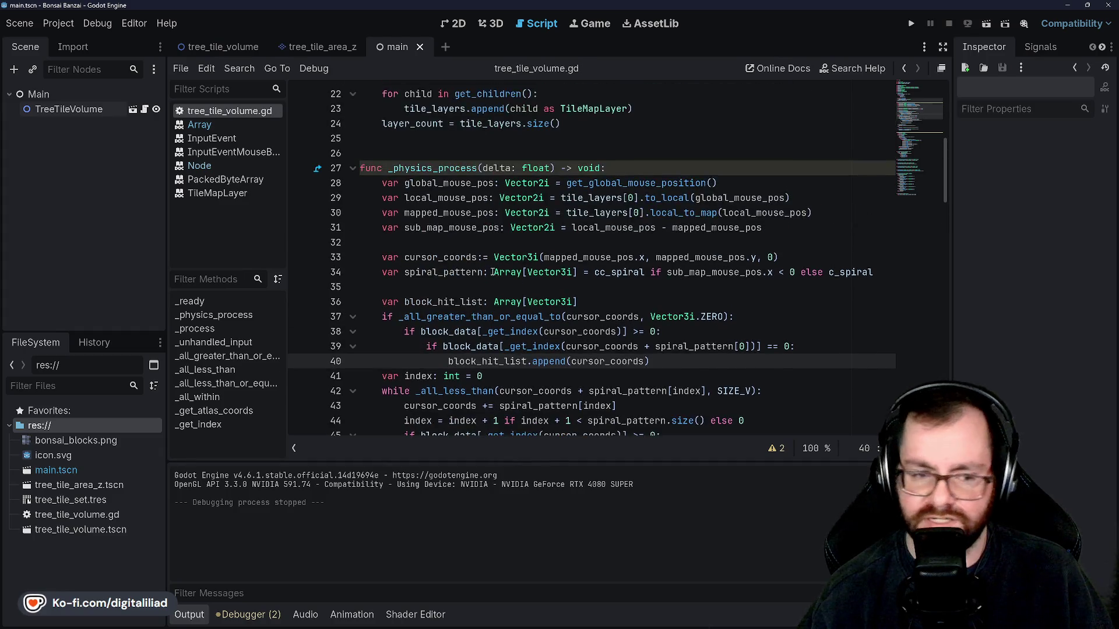
scroll(492, 272, up, 7)
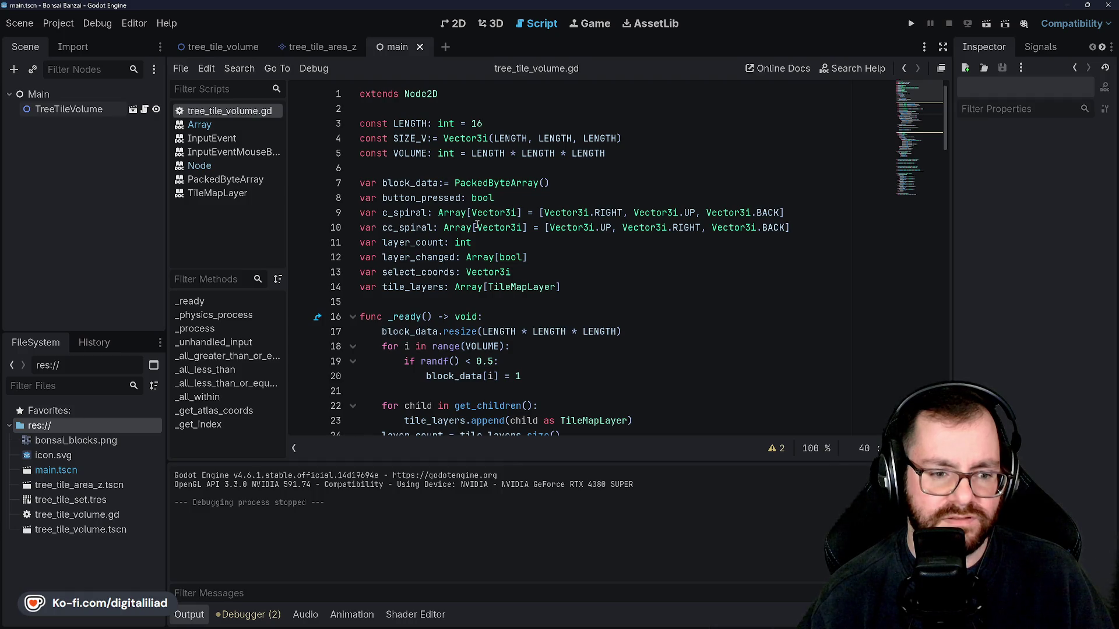
scroll(476, 224, down, 12)
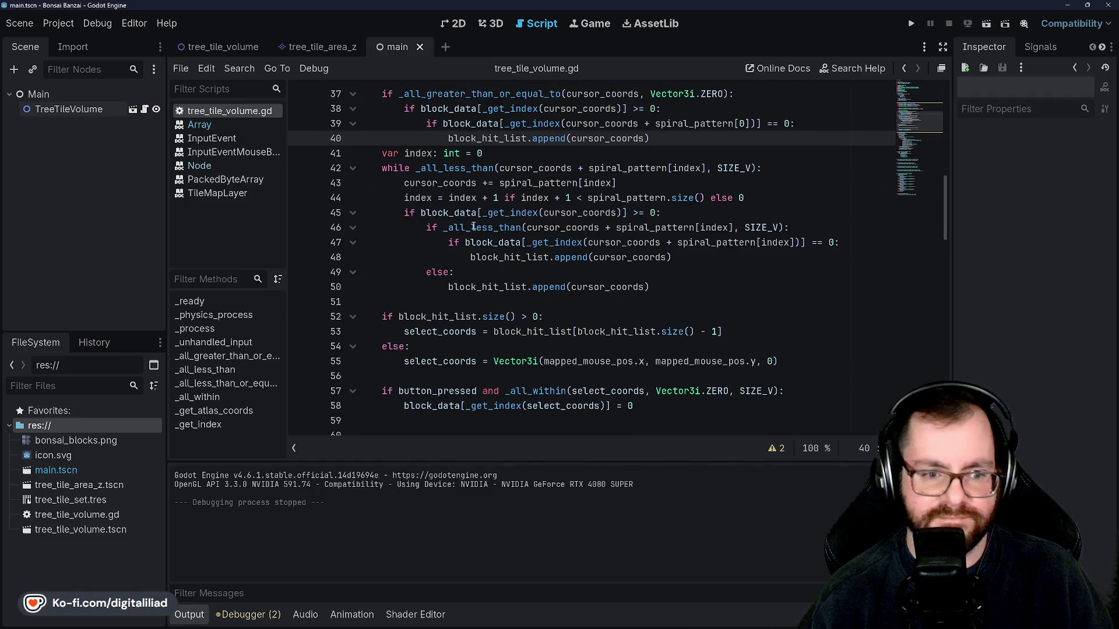
scroll(474, 226, down, 3)
scroll(489, 272, up, 10)
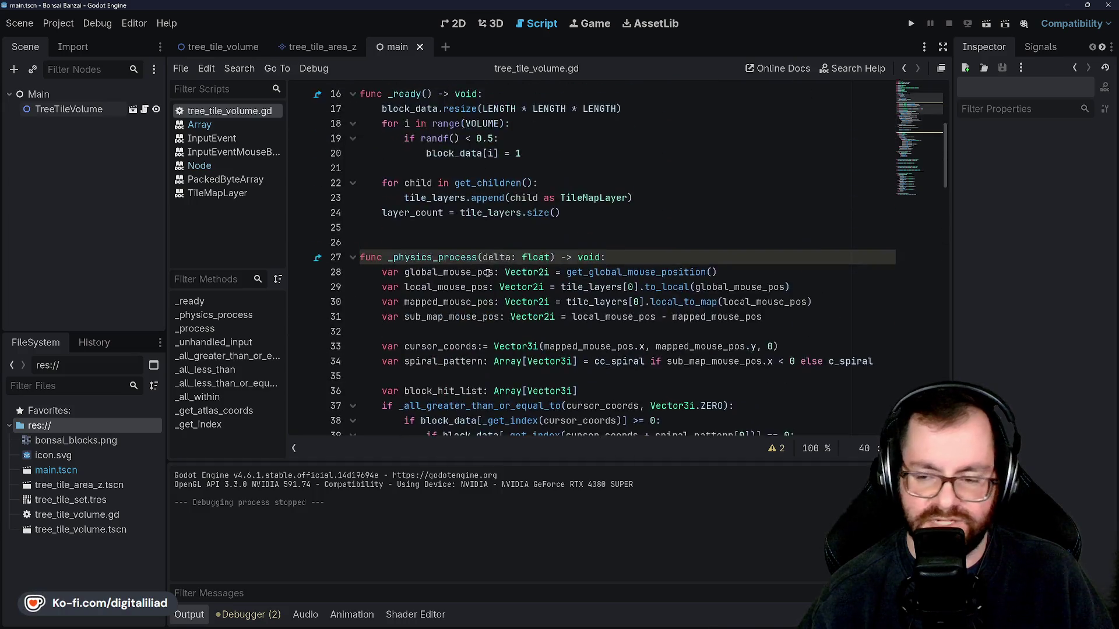
scroll(488, 272, up, 5)
scroll(490, 268, down, 13)
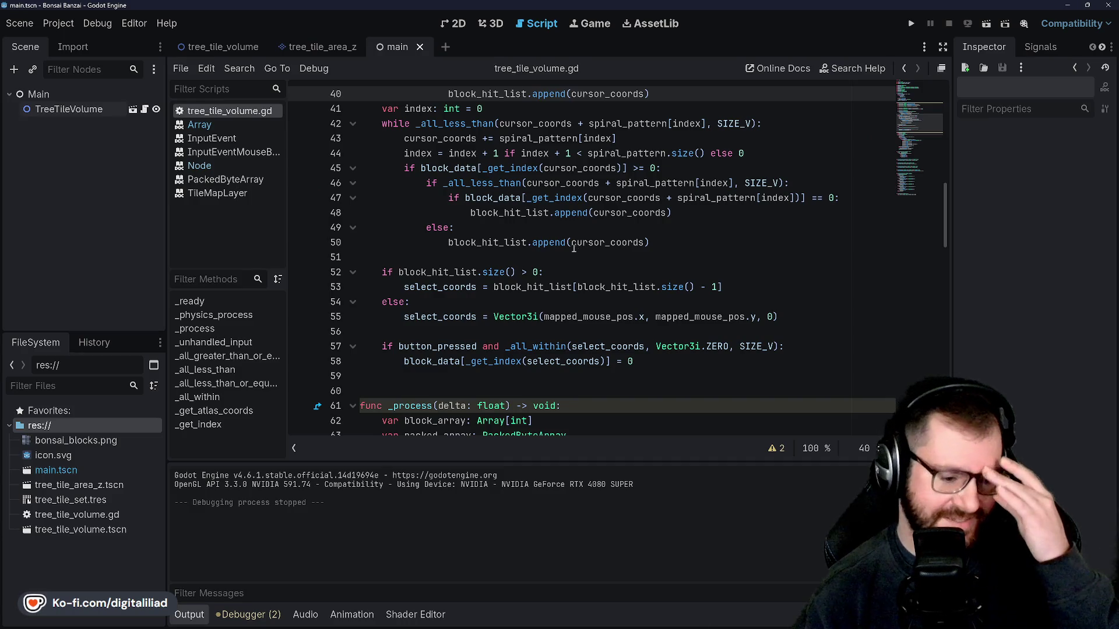
scroll(588, 249, up, 13)
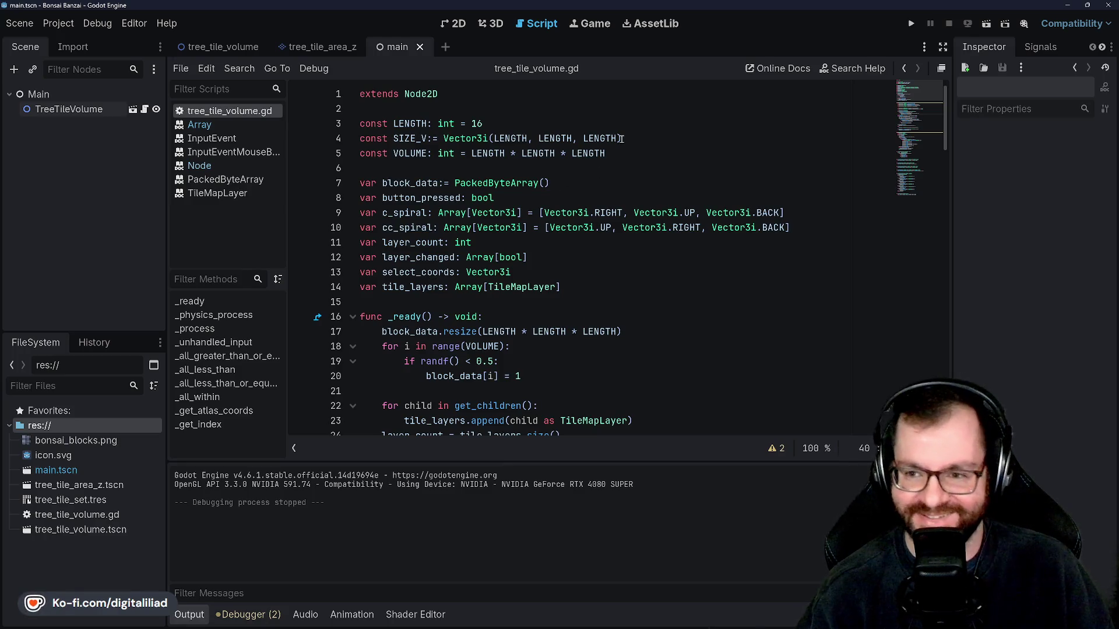
Minimize the Godot editor and Rider so the bonsai_blocks.ase sheet in Aseprite is visible
click(1065, 4)
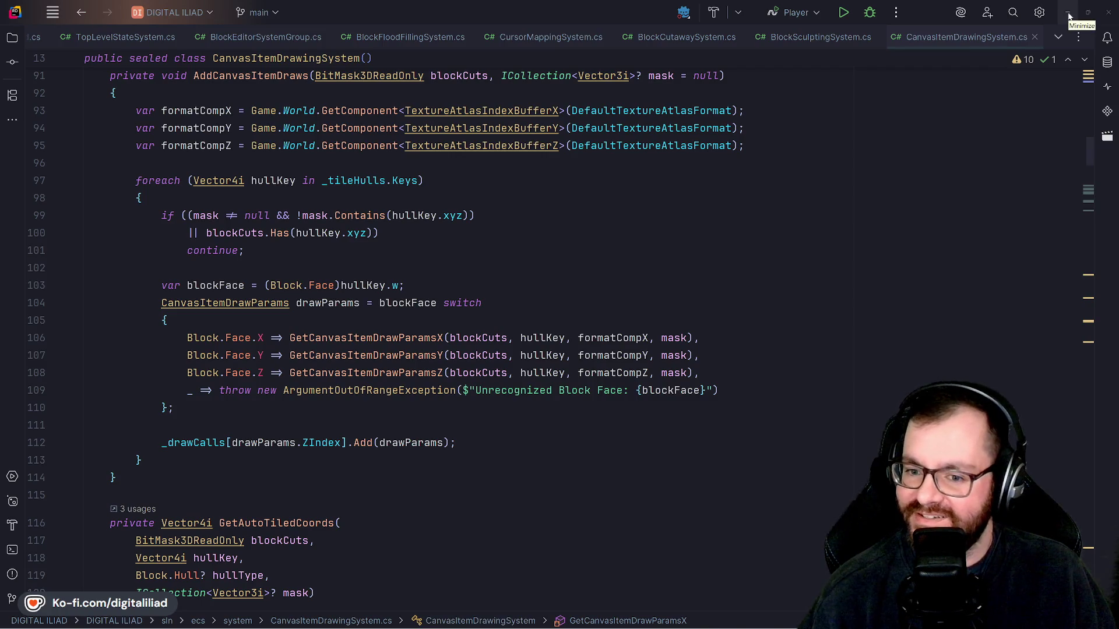
click(1069, 13)
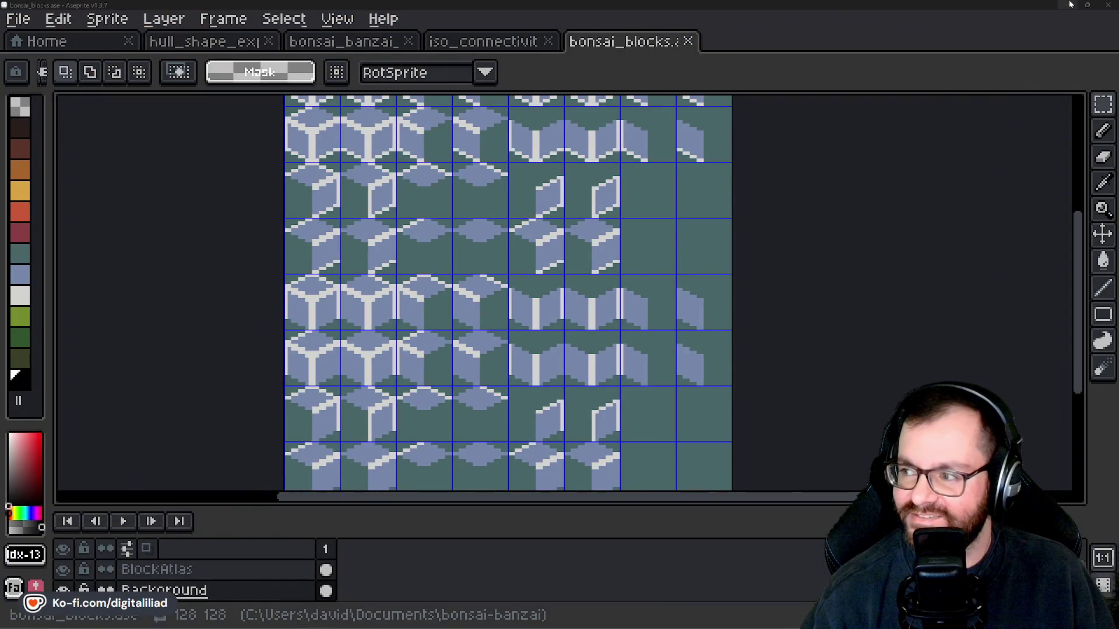
Zoom out over the isometric block sheet, then minimize Aseprite to reveal the Plants theme and notes
scroll(349, 152, up, 3)
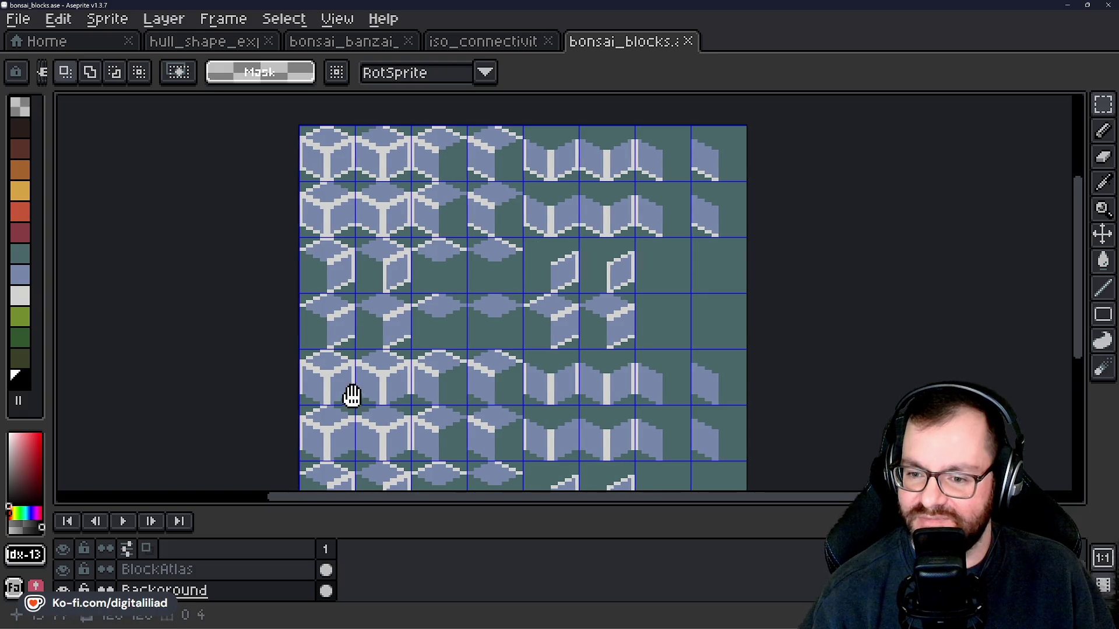
scroll(352, 394, down, 2)
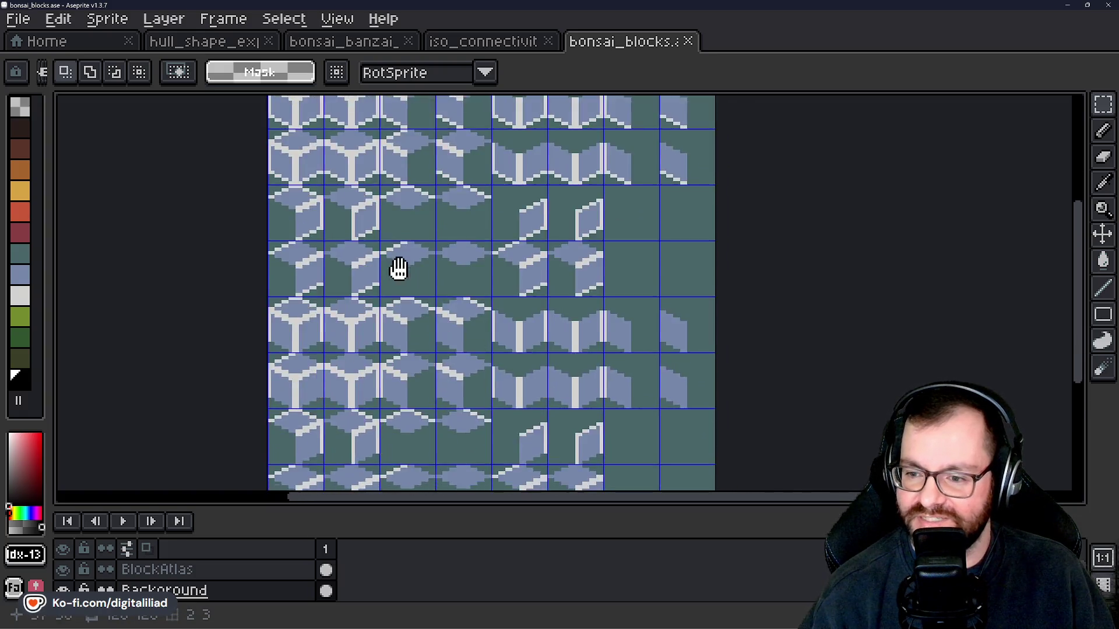
scroll(395, 267, down, 2)
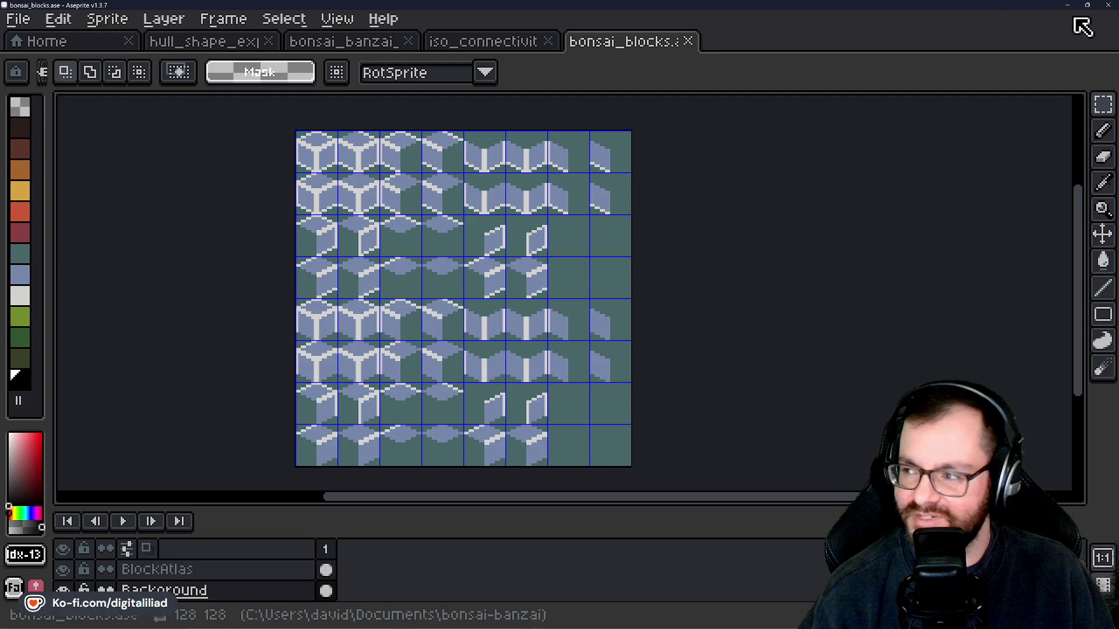
click(1067, 5)
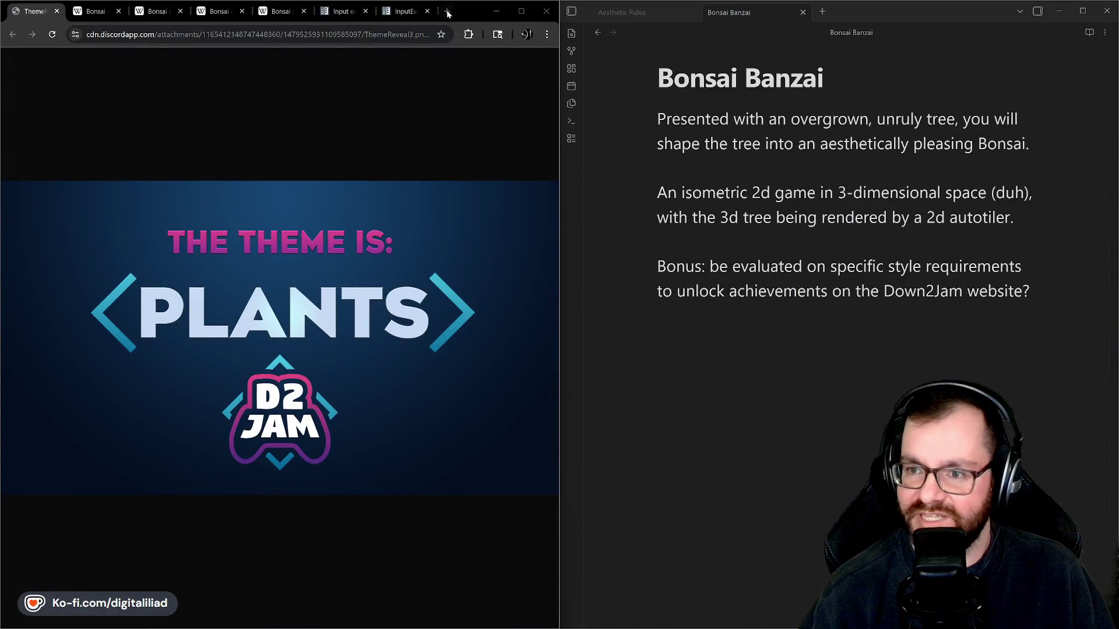